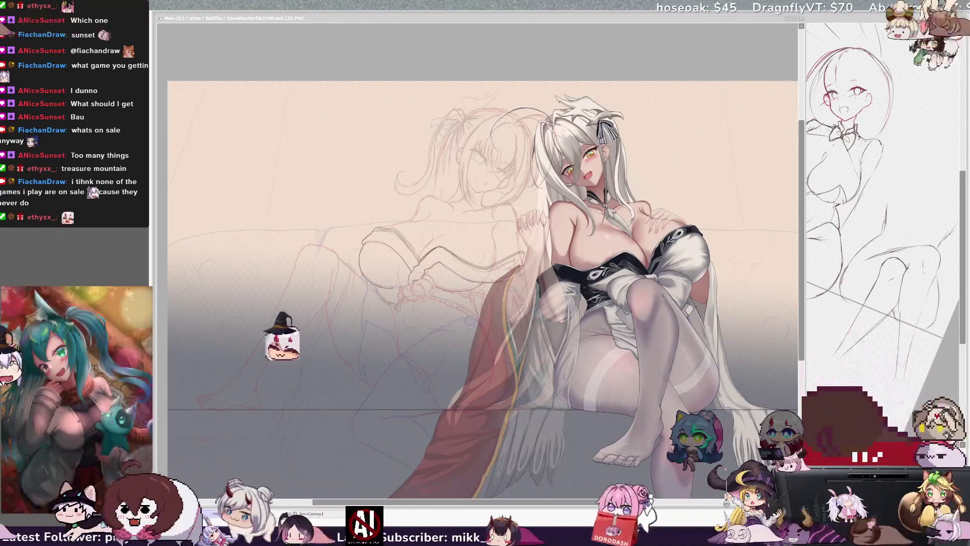
# Zoom to 75% on the second girl, mirror the canvas, then zoom to 150% on her neck and shoulders
pyautogui.hotkey('alt', 'Tab')
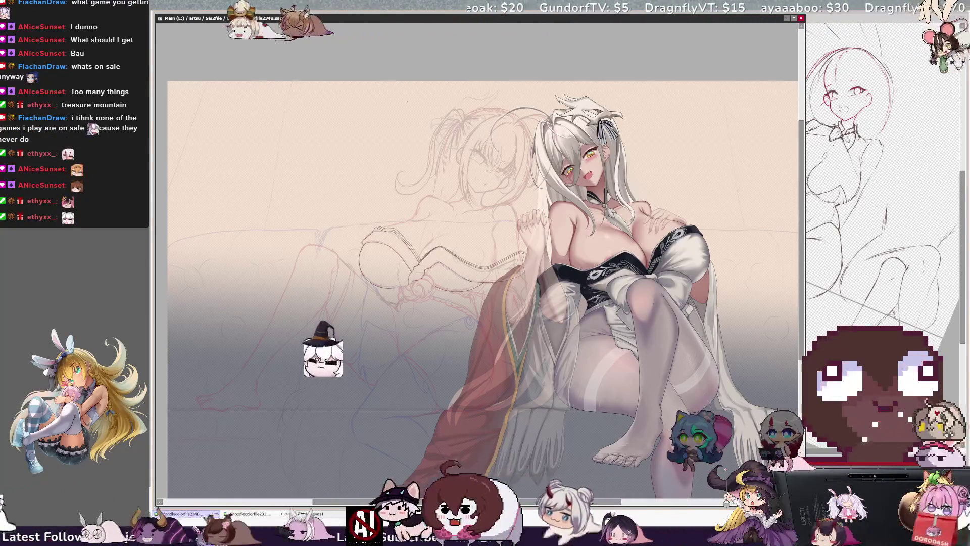
pyautogui.scroll(6, 480, 253)
pyautogui.moveTo(480, 227)
pyautogui.mouseDown()
pyautogui.moveTo(480, 303)
pyautogui.moveTo(445, 327)
pyautogui.moveTo(571, 287)
pyautogui.mouseUp()
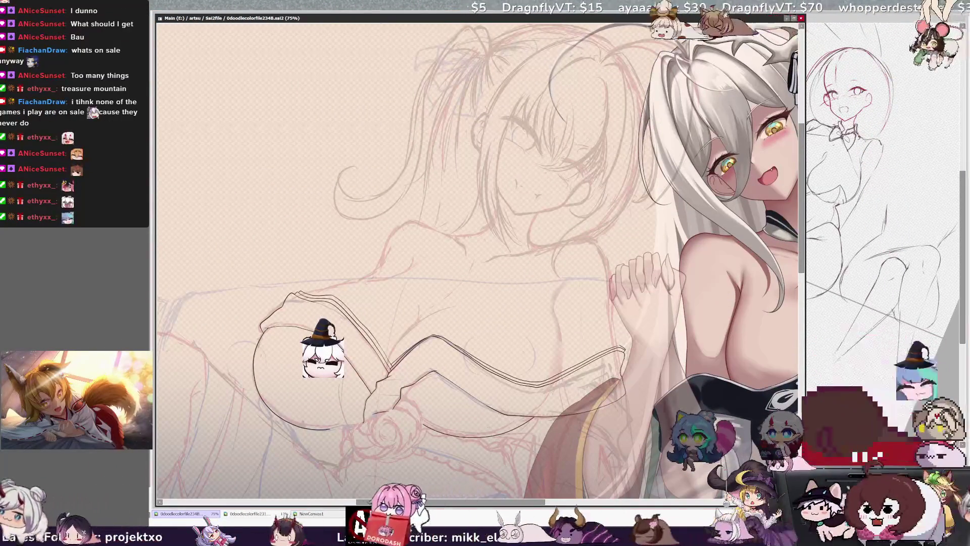
pyautogui.press('h')
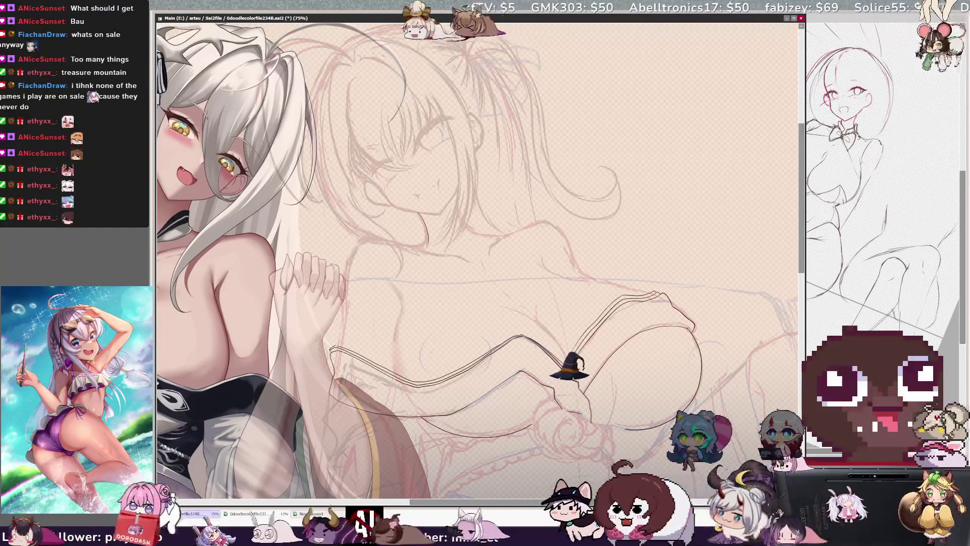
pyautogui.press('h')
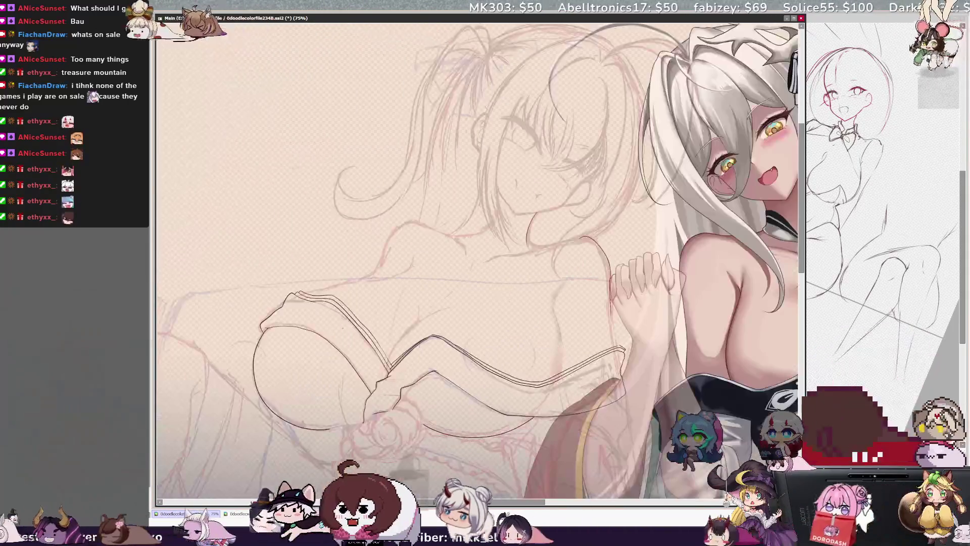
pyautogui.press('h')
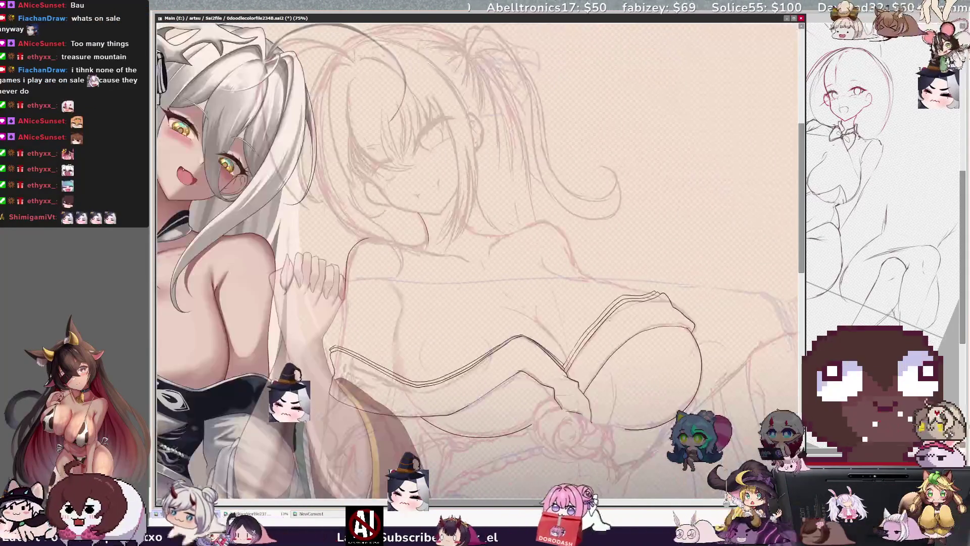
pyautogui.press('Delete')
pyautogui.press('Delete')
pyautogui.press('Delete')
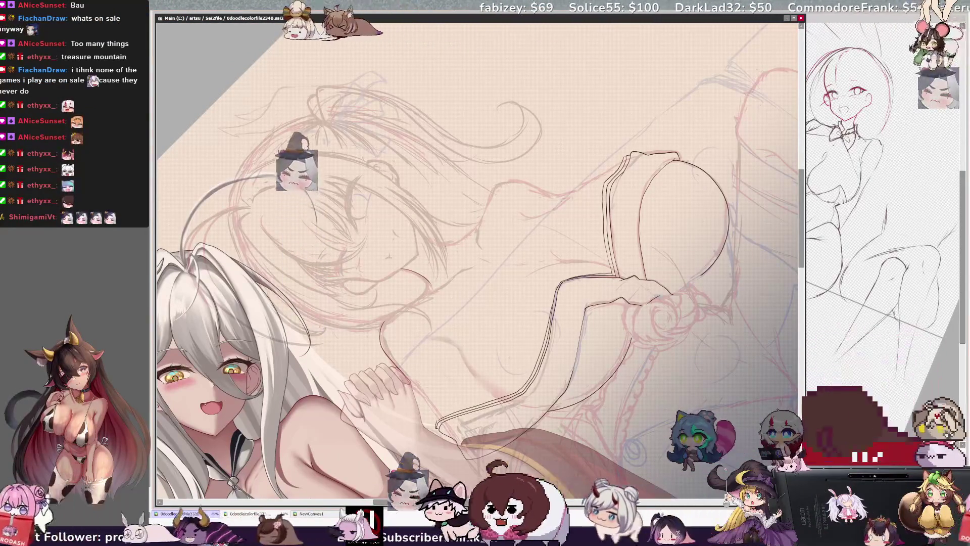
pyautogui.press('Home')
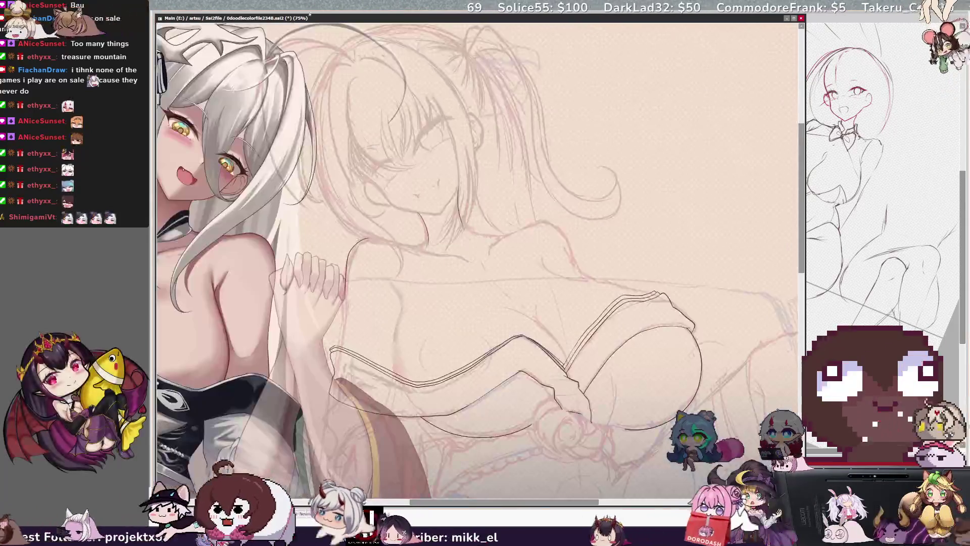
pyautogui.hotkey('ctrl', '+')
pyautogui.hotkey('ctrl', '+')
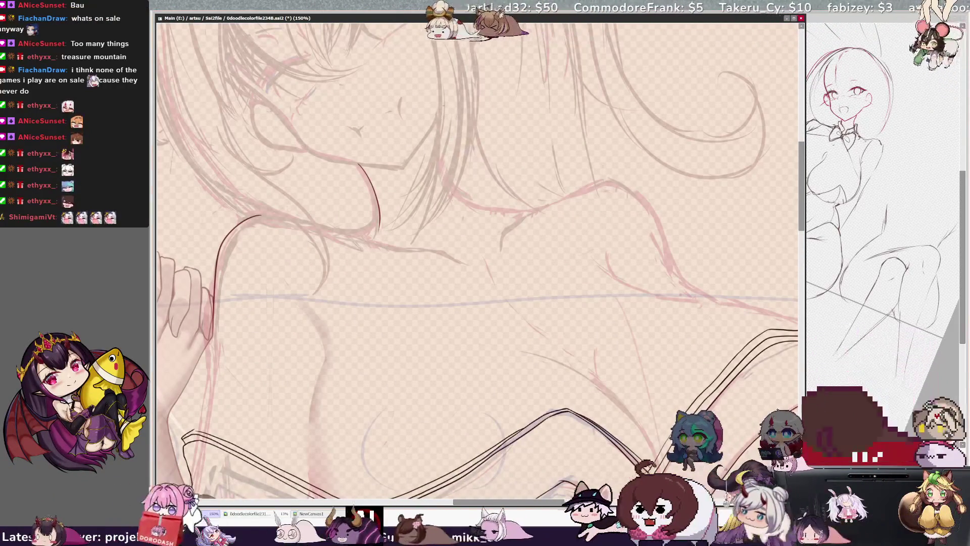
# Ink the shoulder contour, undoing and redrawing the strokes until they sit cleanly
pyautogui.moveTo(453, 194); pyautogui.dragTo(528, 216)
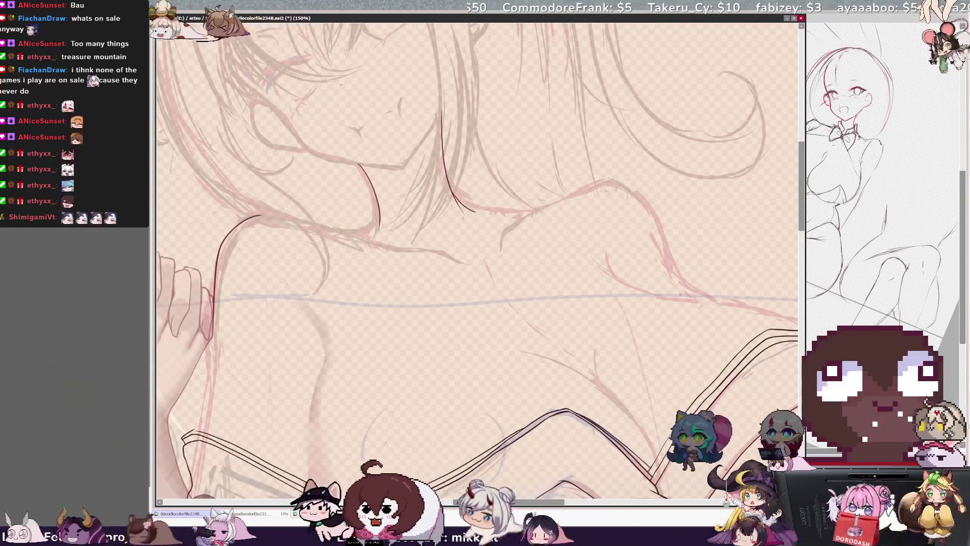
pyautogui.hotkey('ctrl', 'z')
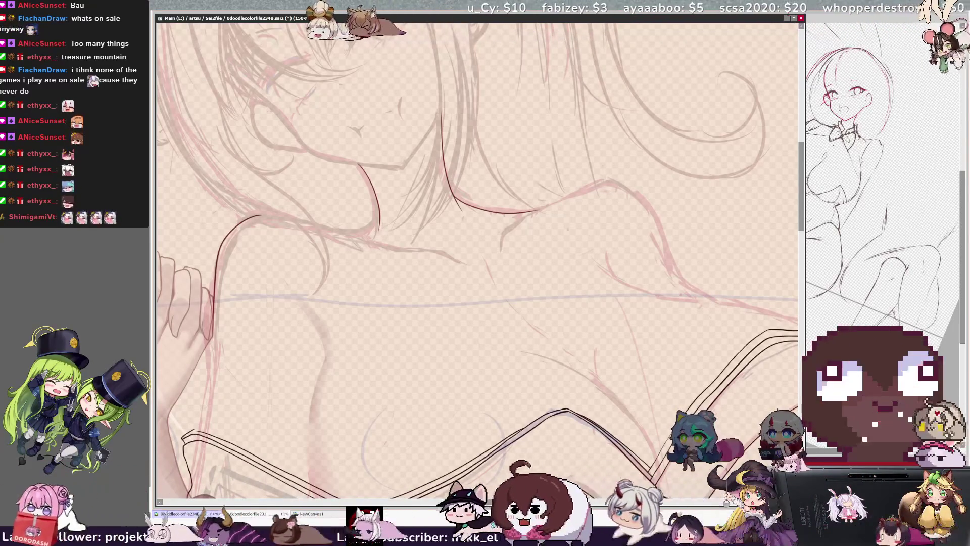
pyautogui.moveTo(380, 218); pyautogui.dragTo(362, 229)
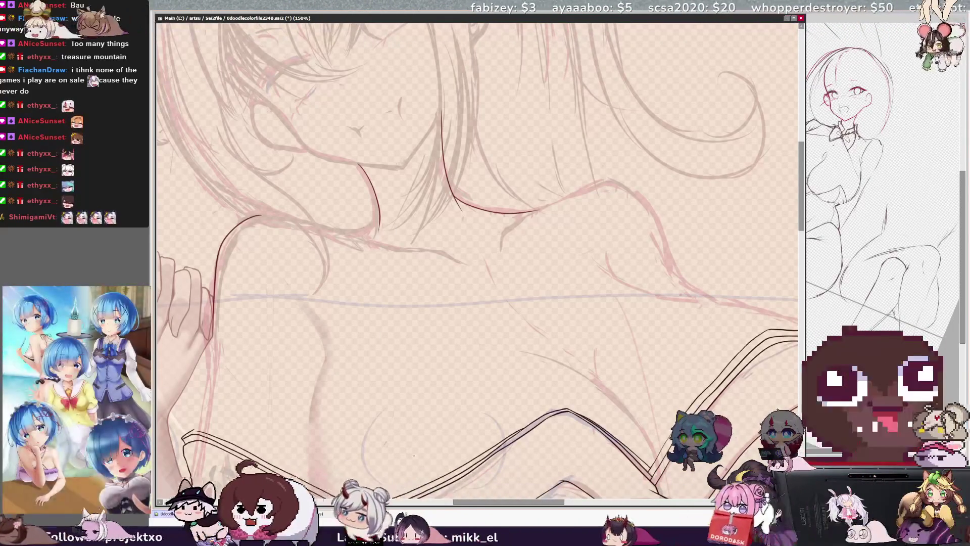
pyautogui.hscroll(-3, 477, 260)
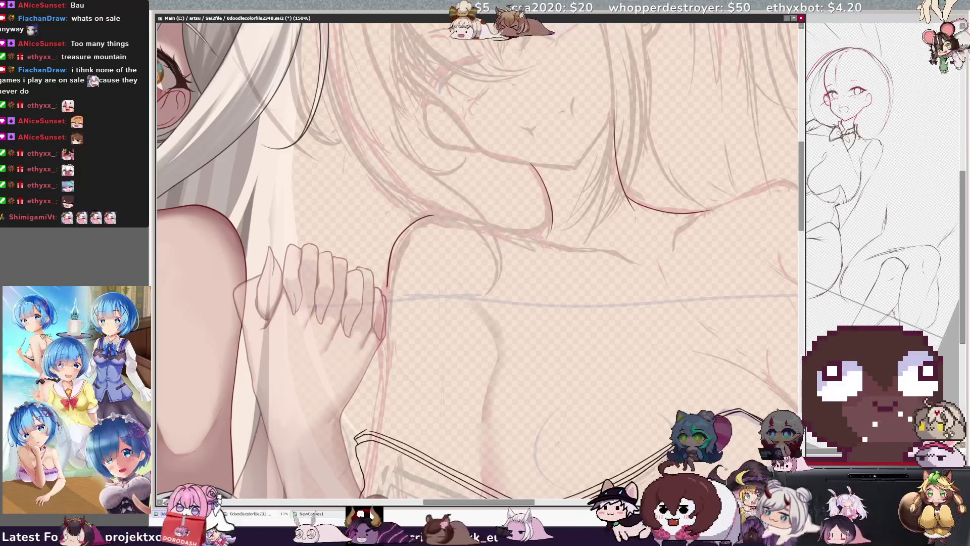
pyautogui.moveTo(387, 288); pyautogui.dragTo(383, 360)
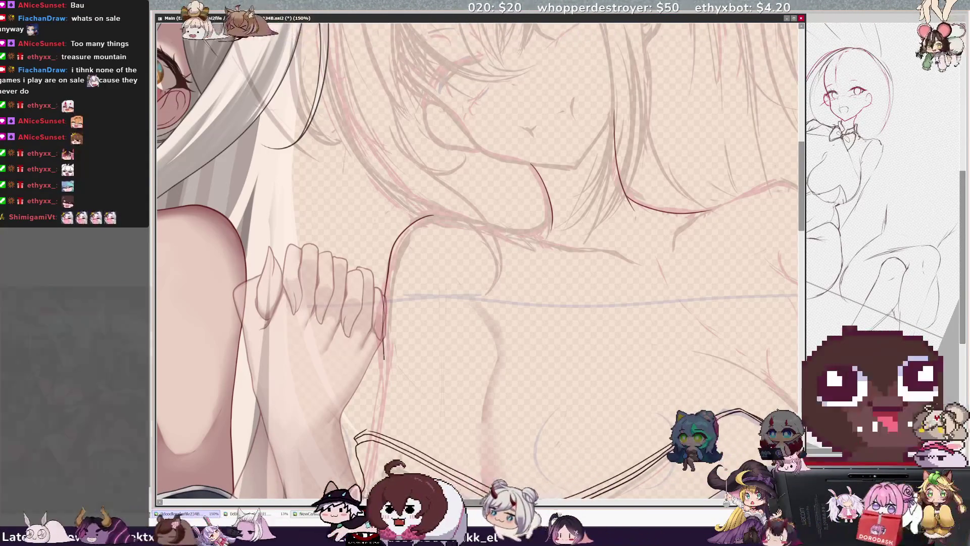
pyautogui.hotkey('ctrl', 'z')
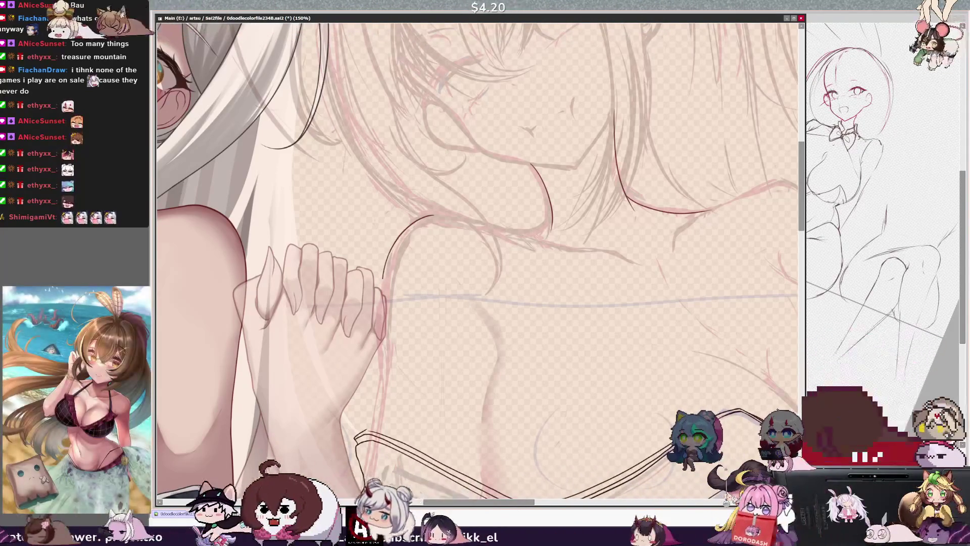
pyautogui.moveTo(386, 262); pyautogui.dragTo(383, 318)
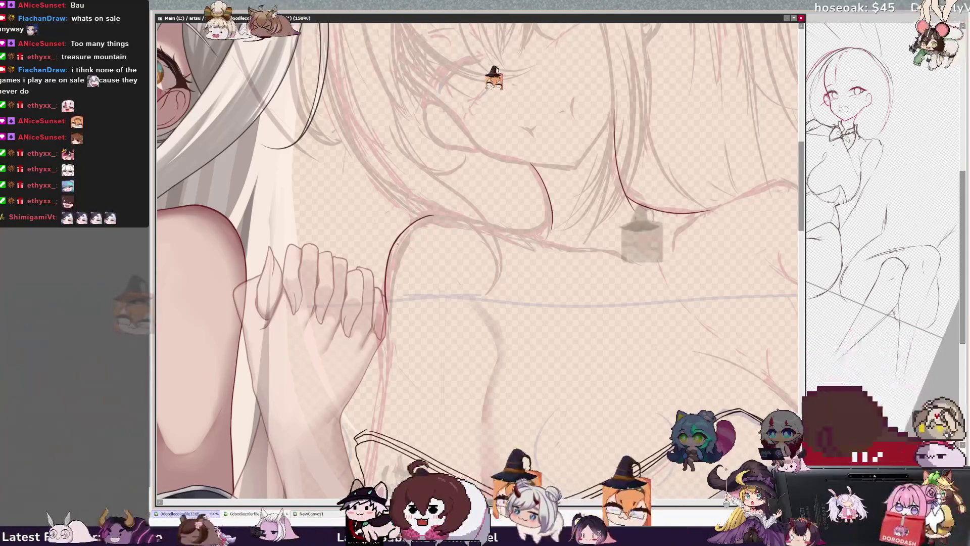
pyautogui.hotkey('ctrl', 'z')
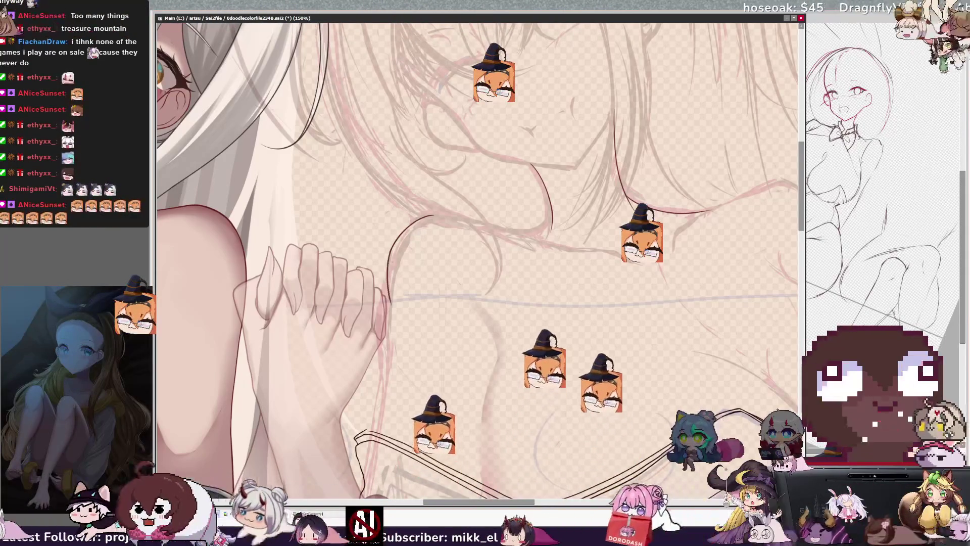
# Ink the long arm line, then with a smaller brush the shoulder curve up to the neck
pyautogui.moveTo(389, 250); pyautogui.dragTo(364, 496)
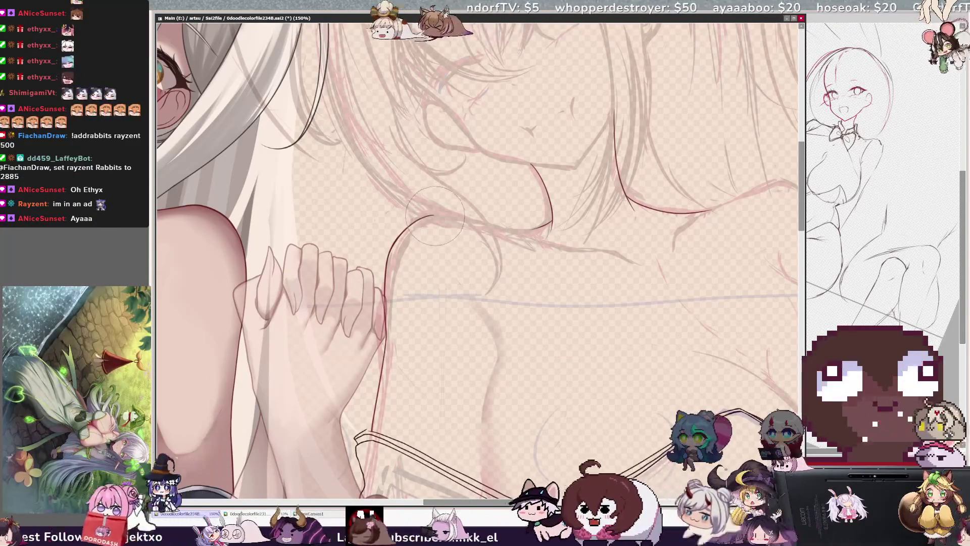
pyautogui.press('[')
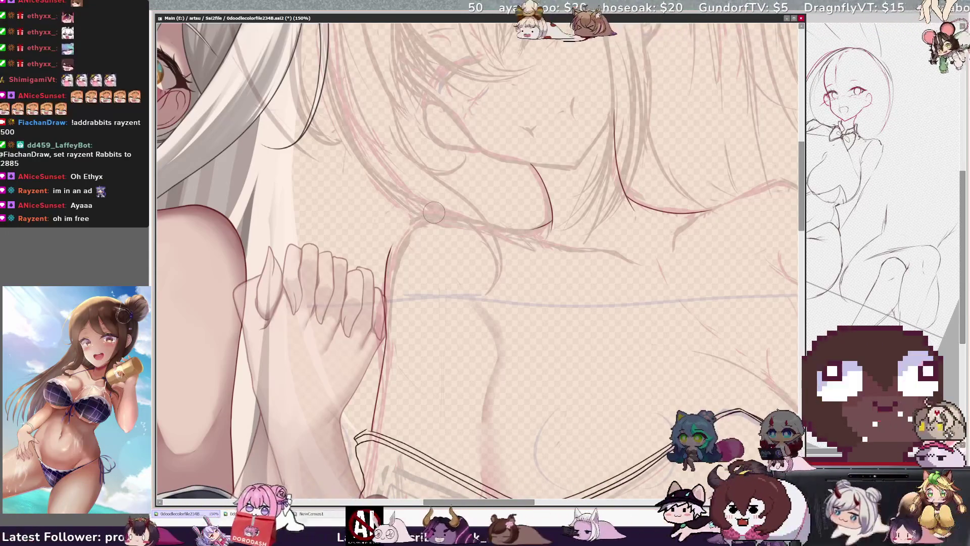
pyautogui.moveTo(388, 251); pyautogui.dragTo(461, 223)
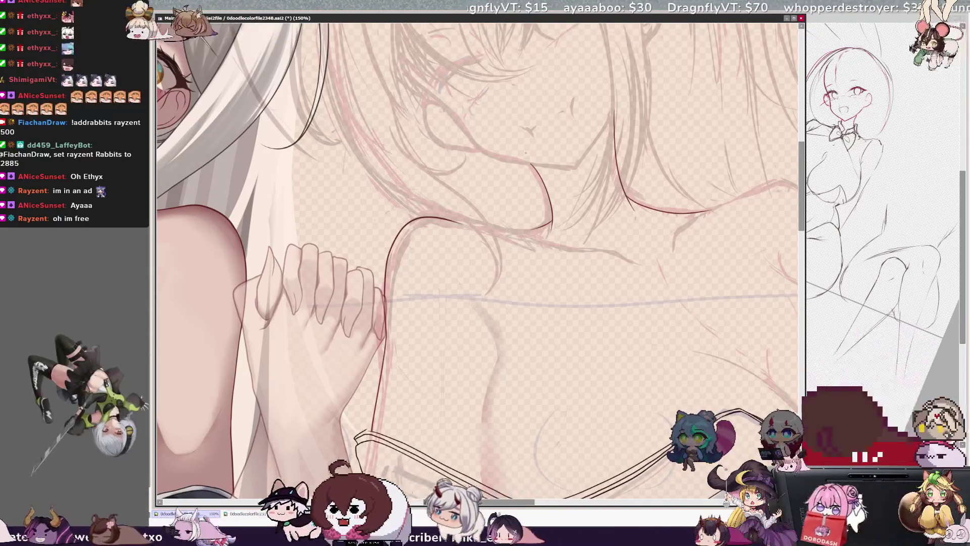
pyautogui.press('-')
pyautogui.press('-')
pyautogui.press('-')
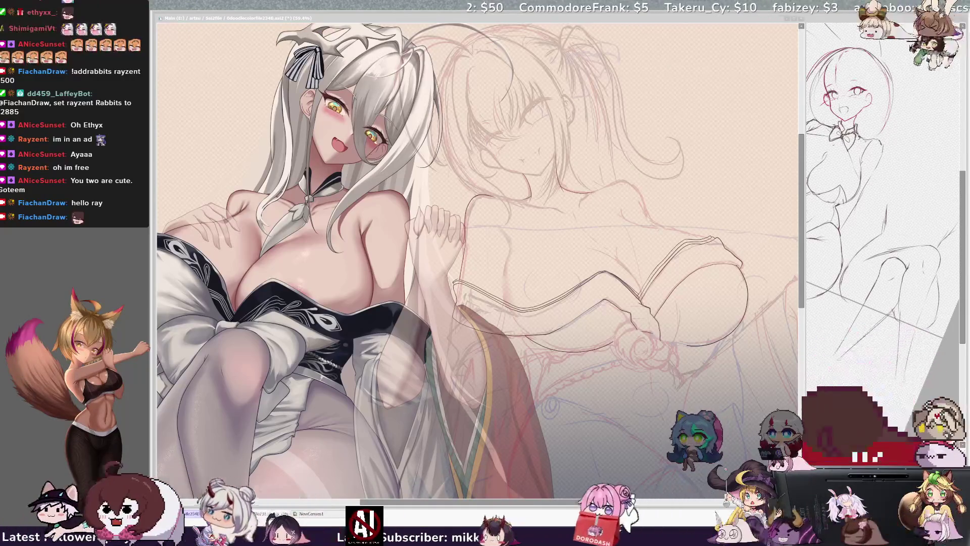
# Unmirror the canvas and zoom to 100% on the second girl's chest and folded arms
pyautogui.hscroll(3, 477, 253)
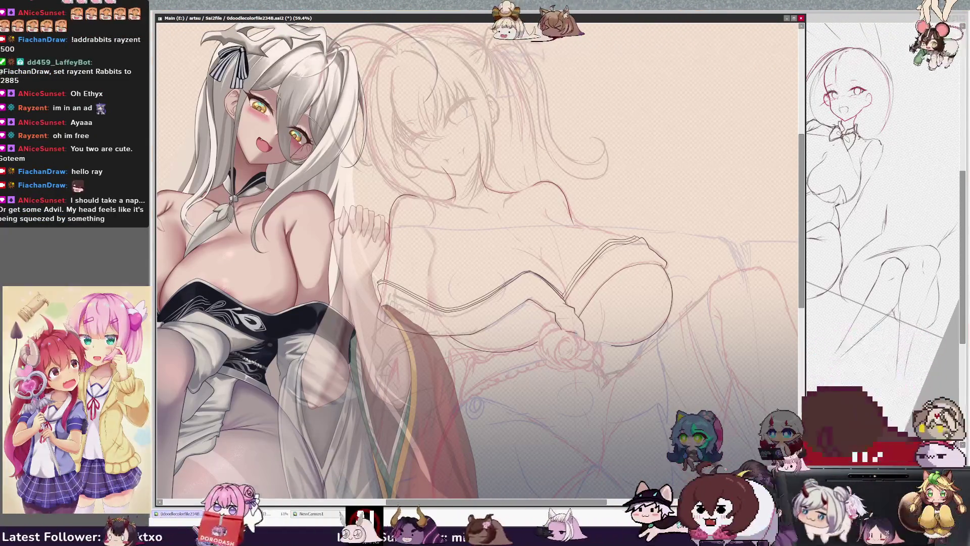
pyautogui.hotkey('ctrl', 'n')
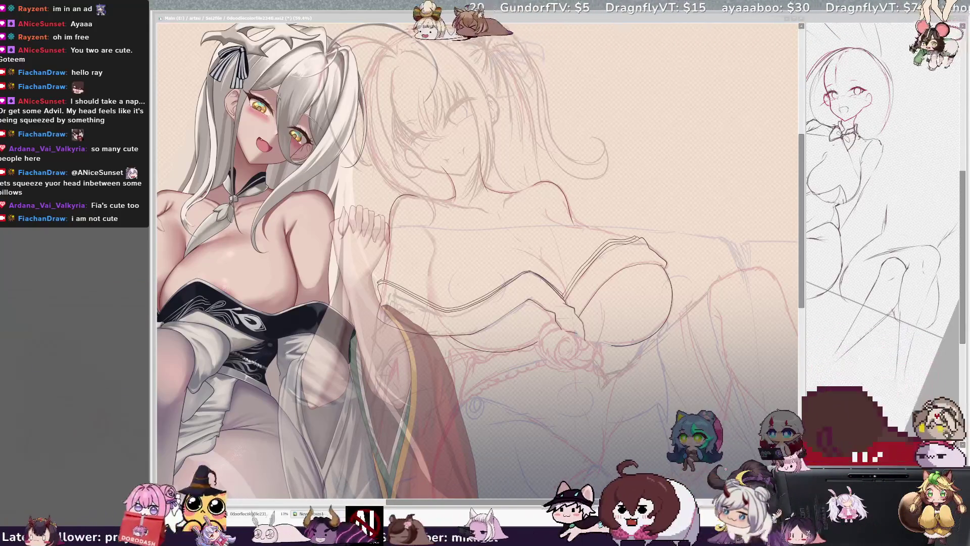
pyautogui.moveTo(558, 503)
pyautogui.mouseDown()
pyautogui.moveTo(597, 503)
pyautogui.moveTo(573, 505)
pyautogui.mouseUp()
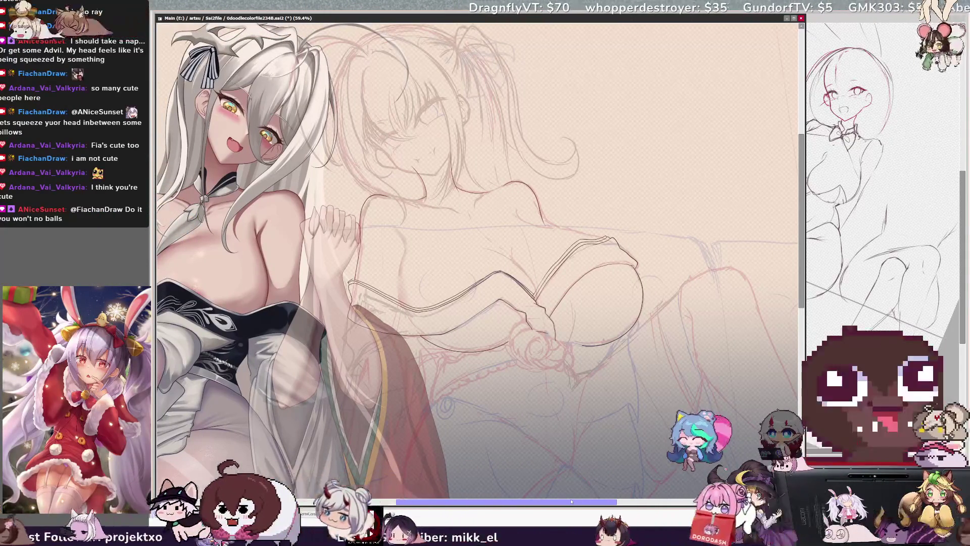
pyautogui.press('h')
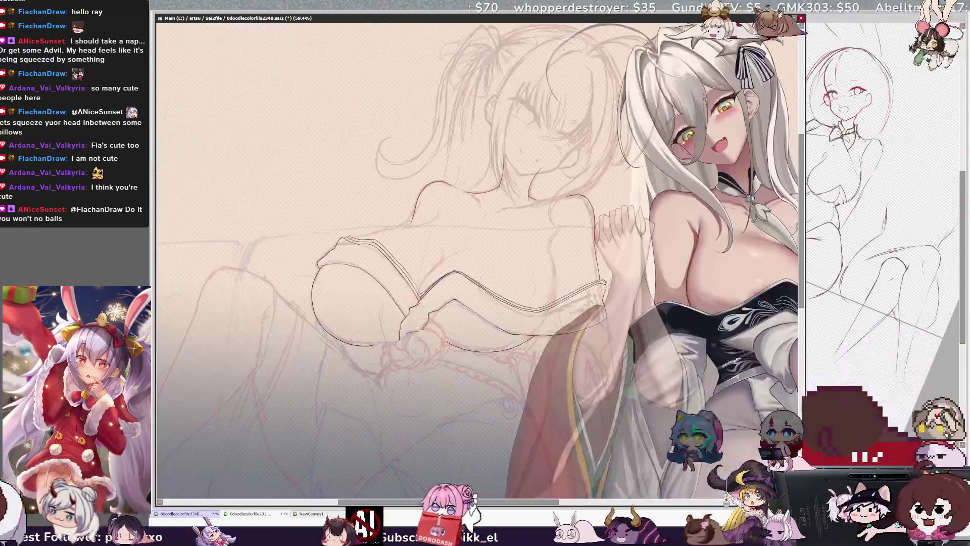
pyautogui.press('-')
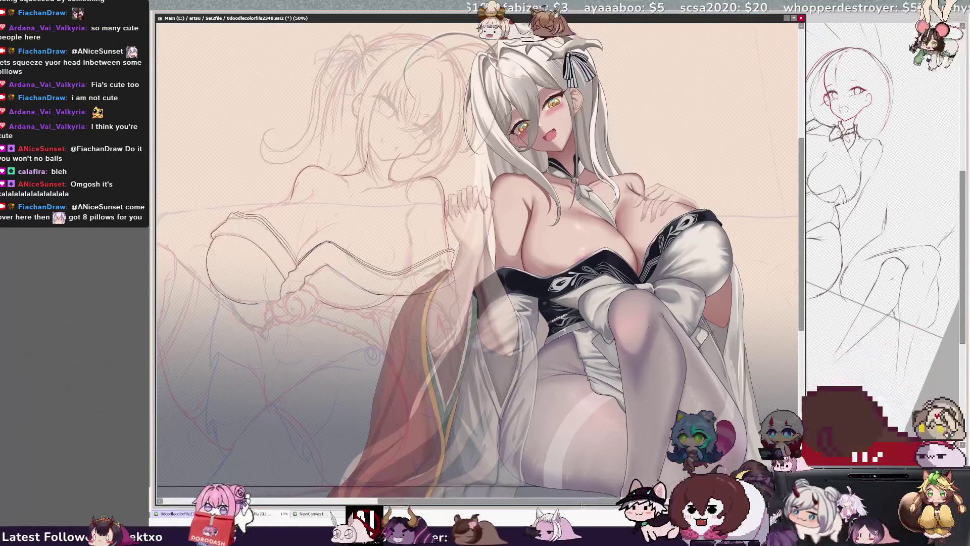
pyautogui.hscroll(-5, 478, 253)
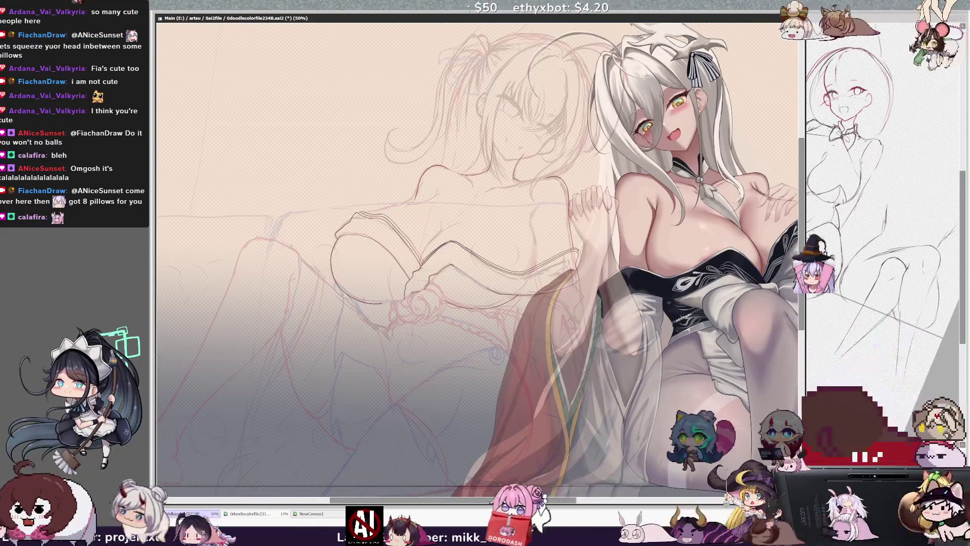
pyautogui.hotkey('ctrl', '+')
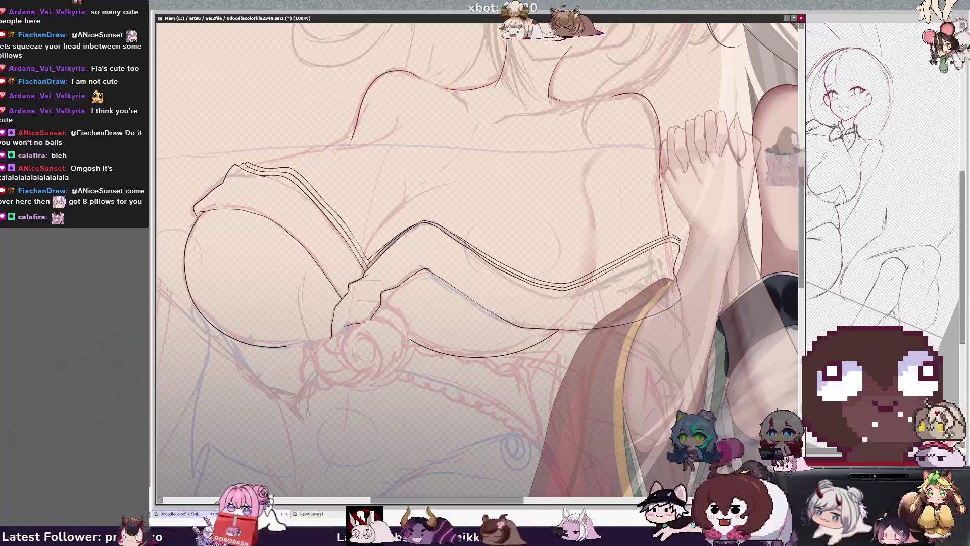
# Try a curved chest contour, undo it, and flip the view back and forth to compare
pyautogui.moveTo(369, 261)
pyautogui.mouseDown()
pyautogui.moveTo(369, 246)
pyautogui.moveTo(448, 188)
pyautogui.mouseUp()
pyautogui.hotkey('ctrl', 'z')
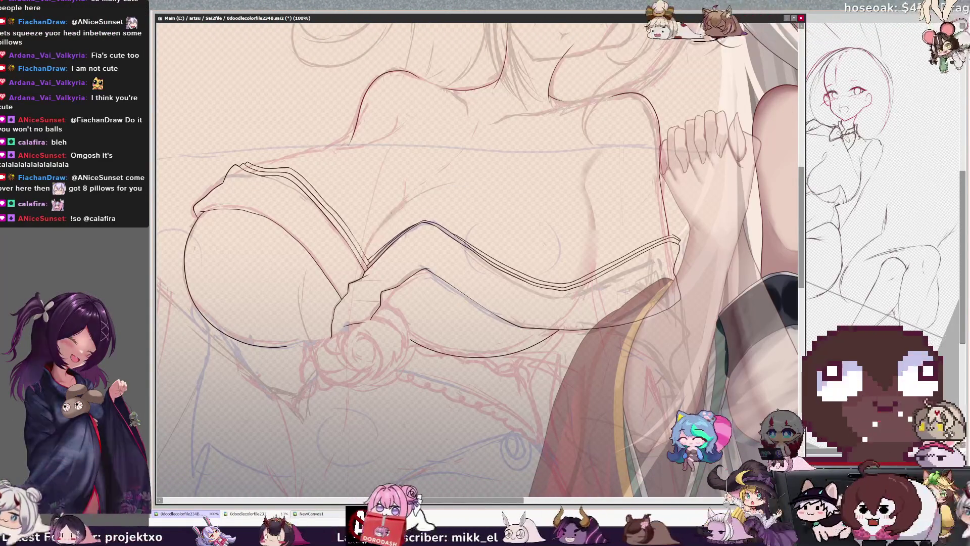
pyautogui.press('h')
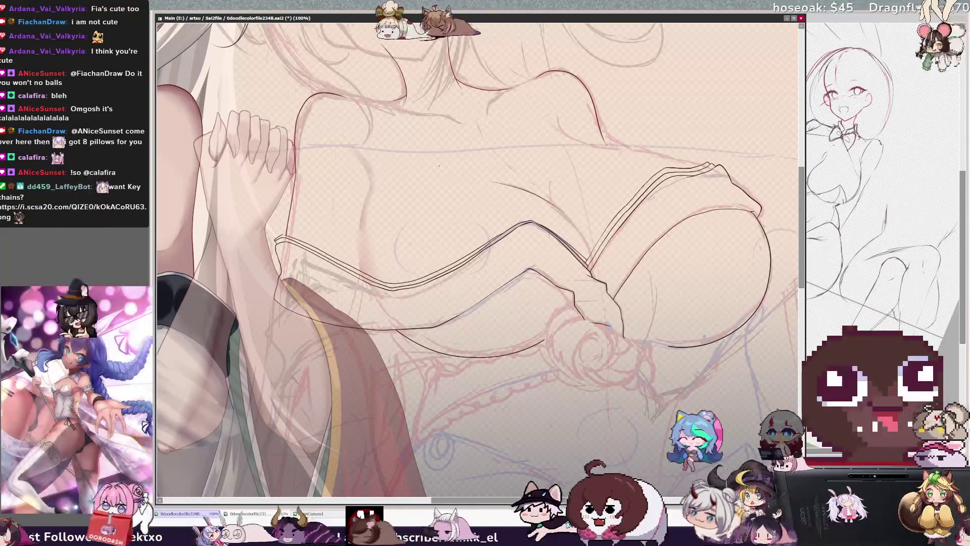
pyautogui.press('h')
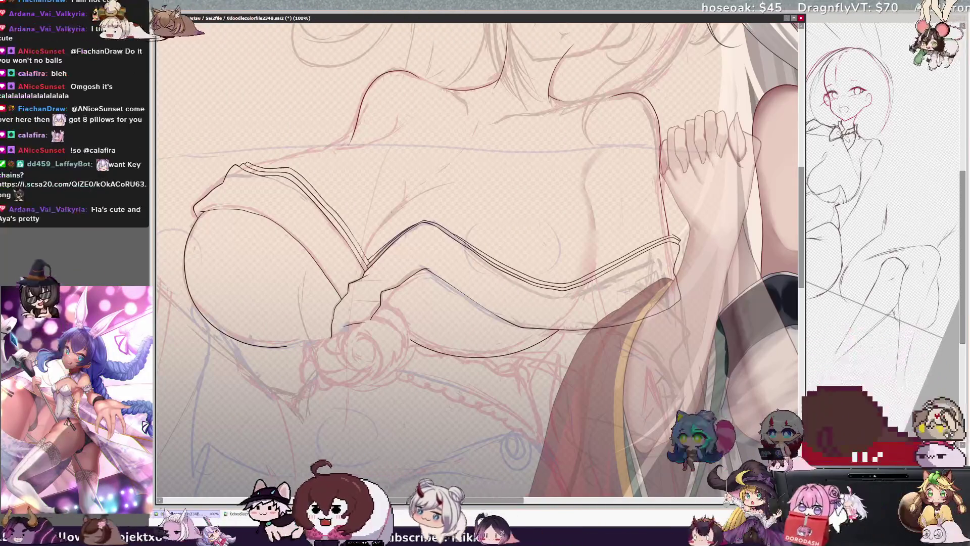
pyautogui.press('h')
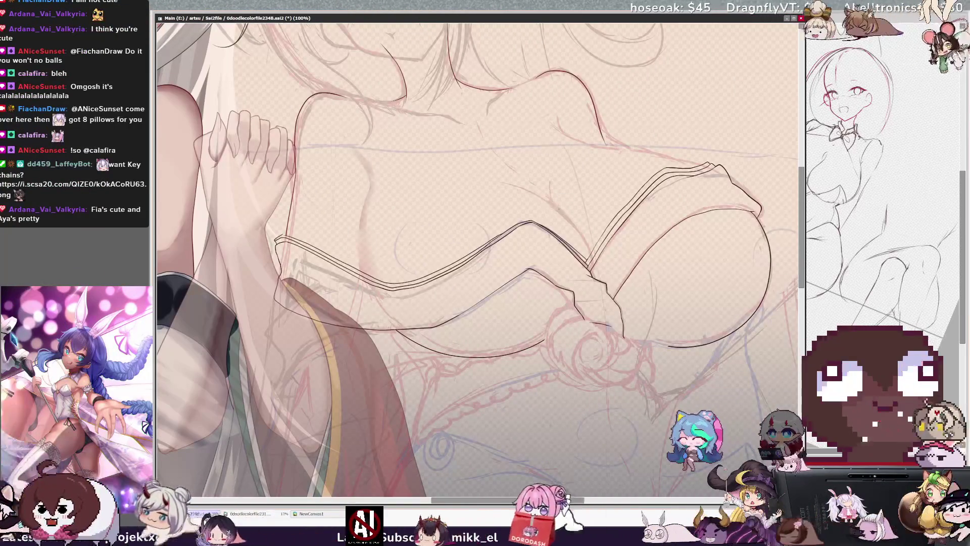
pyautogui.press('h')
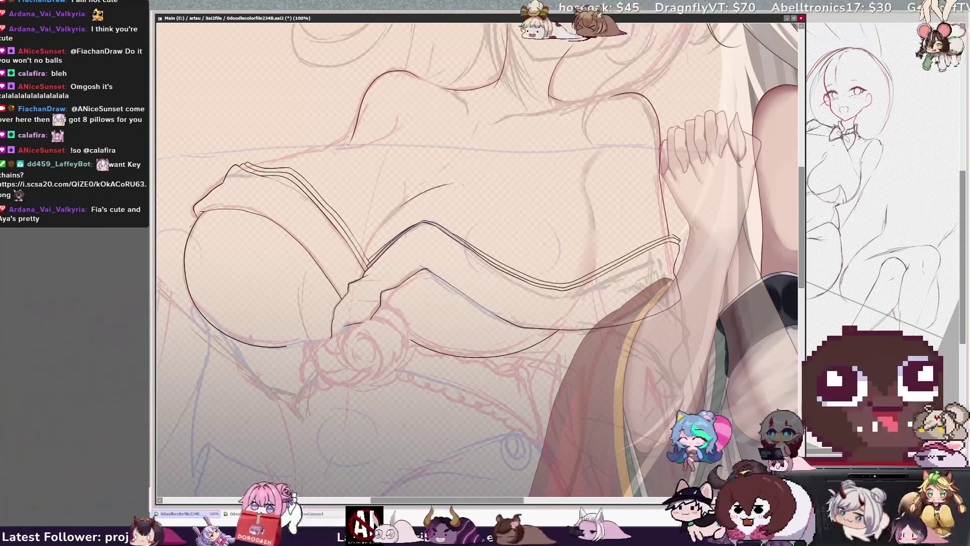
# Ink the chest outline curve and a short dark chest stroke, check them mirrored, then zoom to 50%
pyautogui.moveTo(449, 187); pyautogui.dragTo(384, 221)
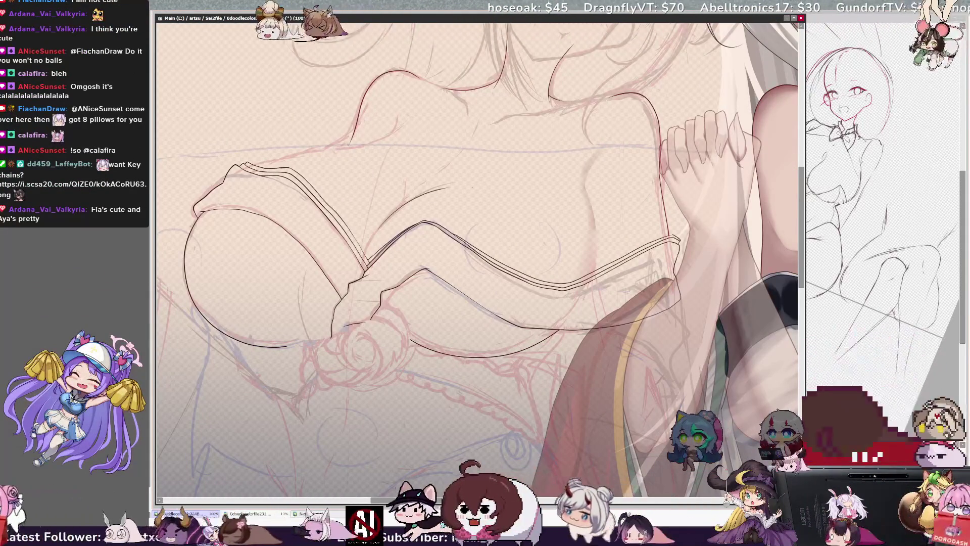
pyautogui.press('h')
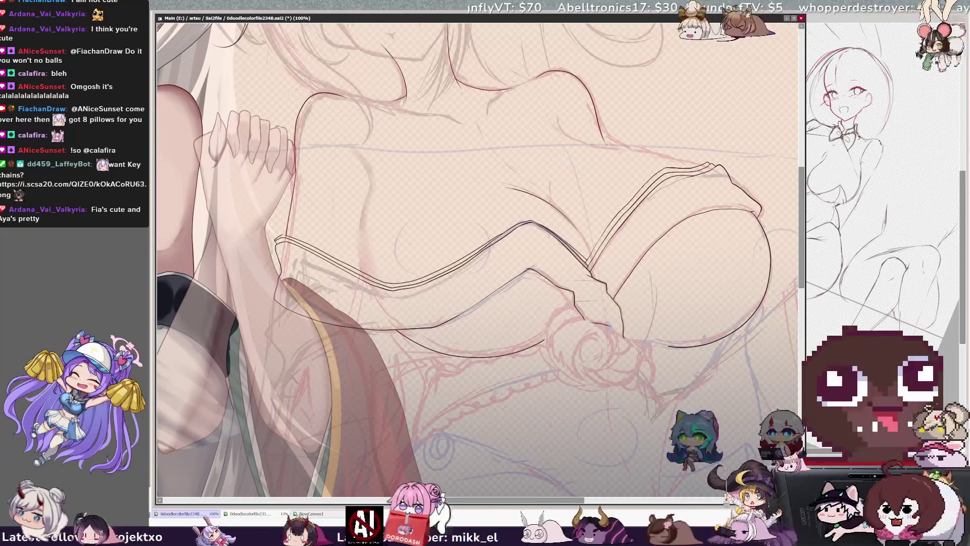
pyautogui.press('h')
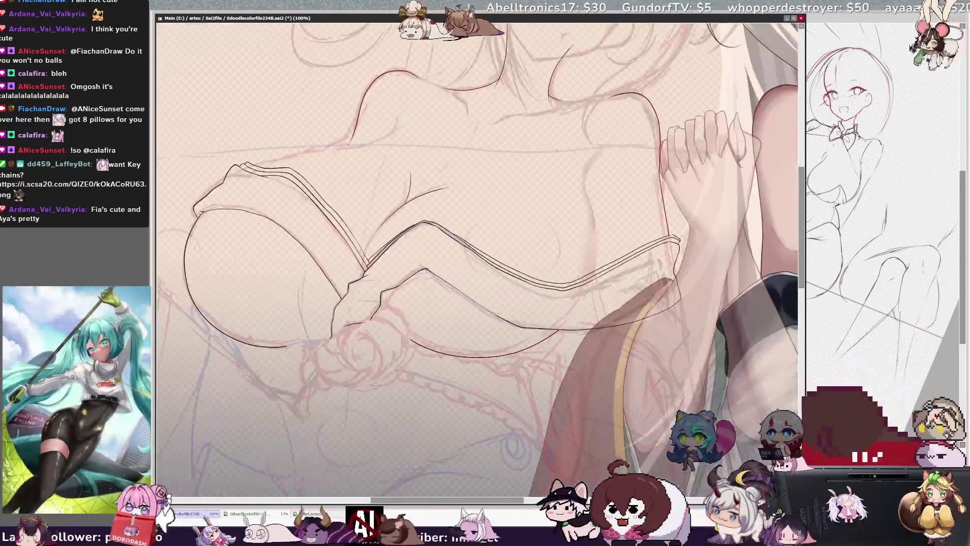
pyautogui.press('h')
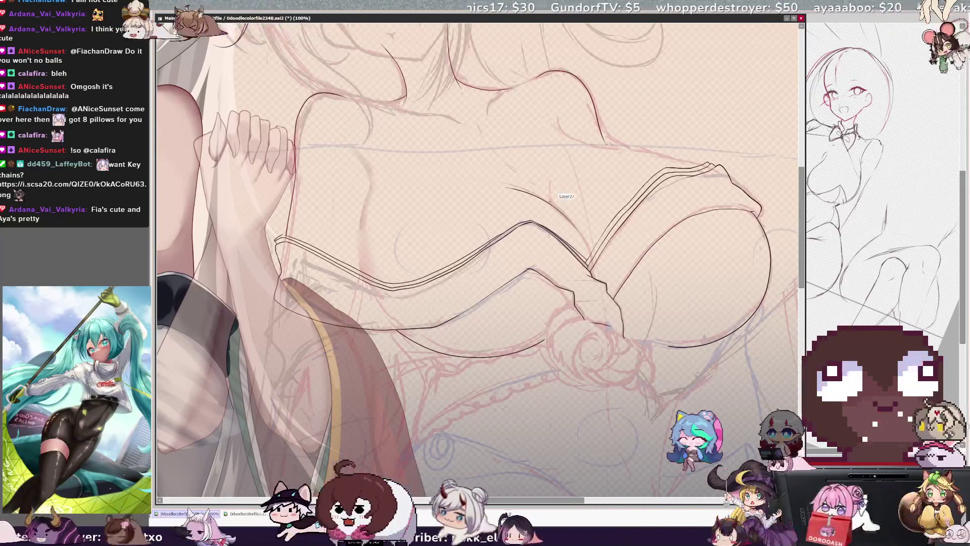
pyautogui.moveTo(543, 170); pyautogui.dragTo(546, 199)
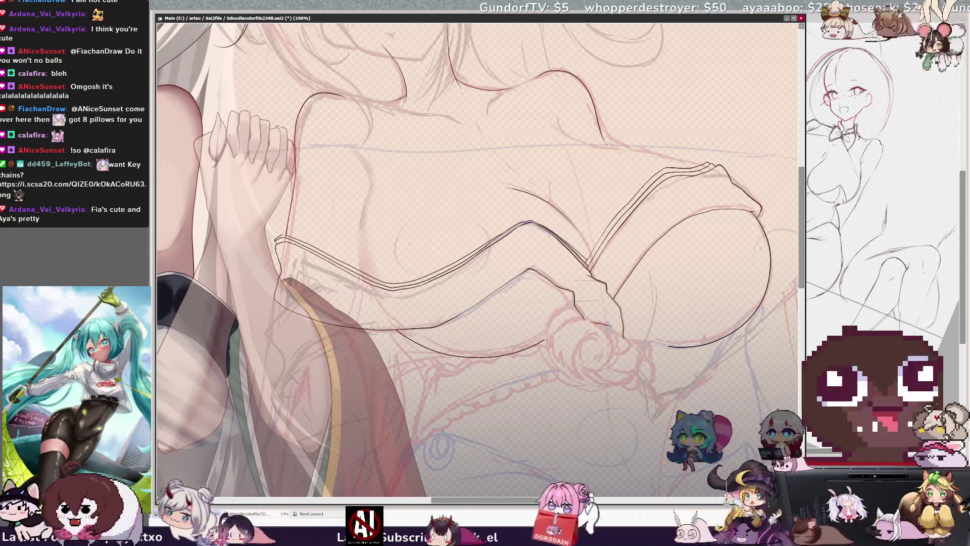
pyautogui.hotkey('ctrl', 'z')
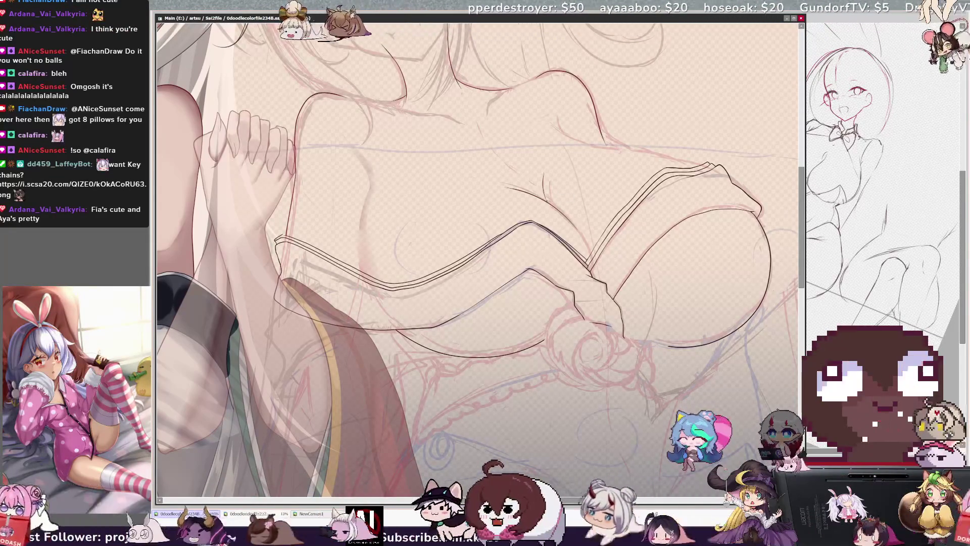
pyautogui.hotkey('ctrl', 'y')
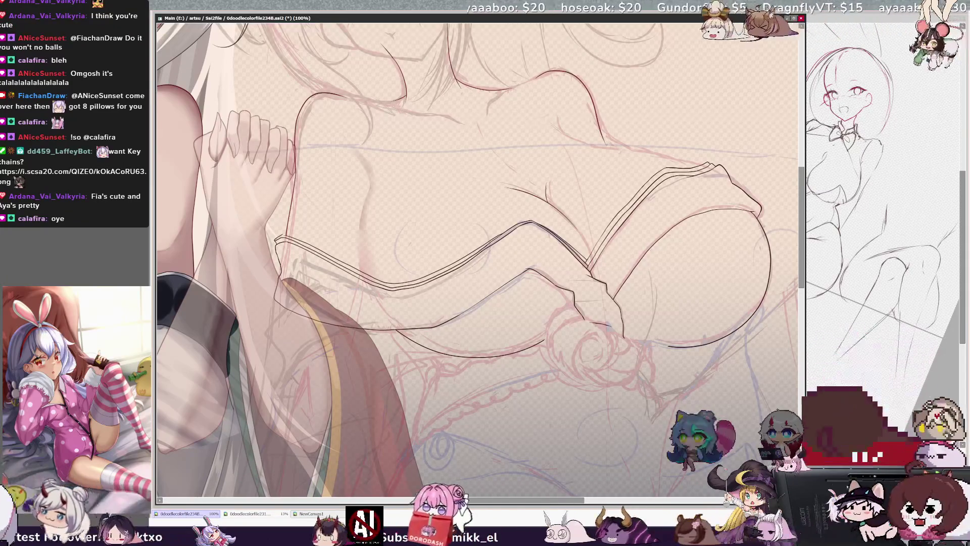
pyautogui.press('h')
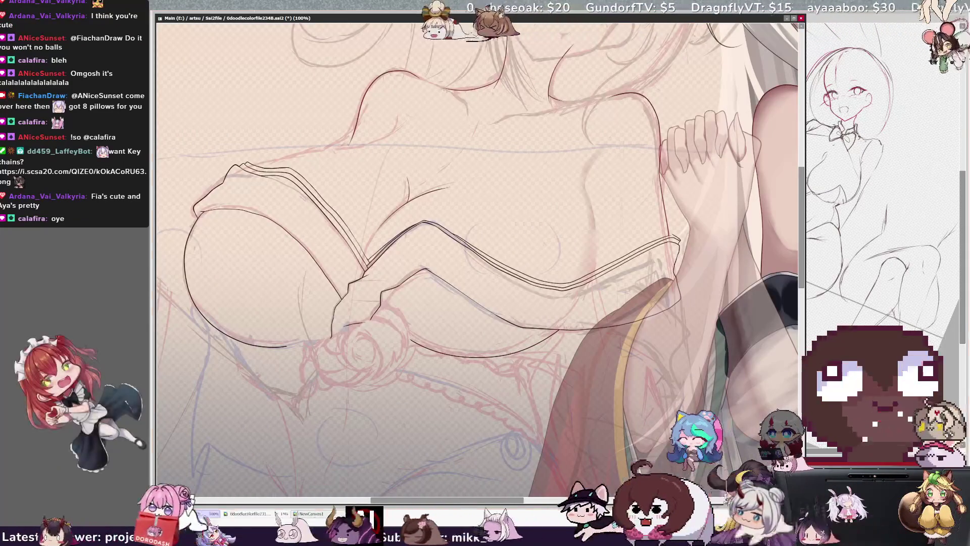
pyautogui.press('-')
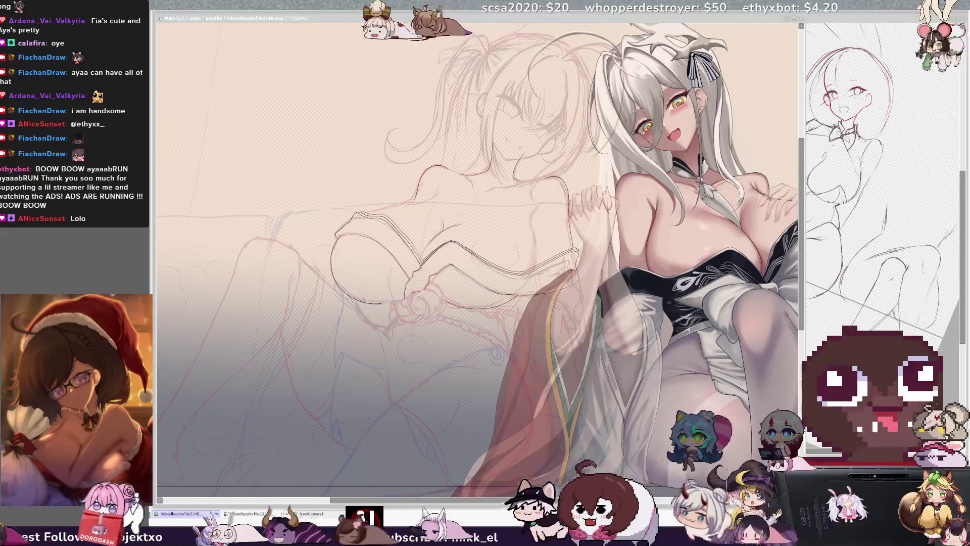
pyautogui.hotkey('ctrl', '-')
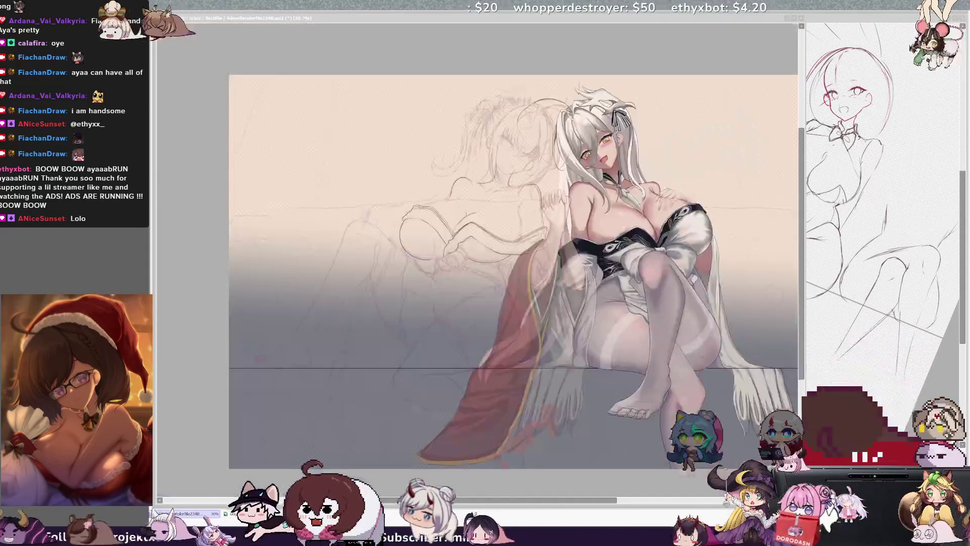
pyautogui.hotkey('ctrl', '+')
pyautogui.press('End')
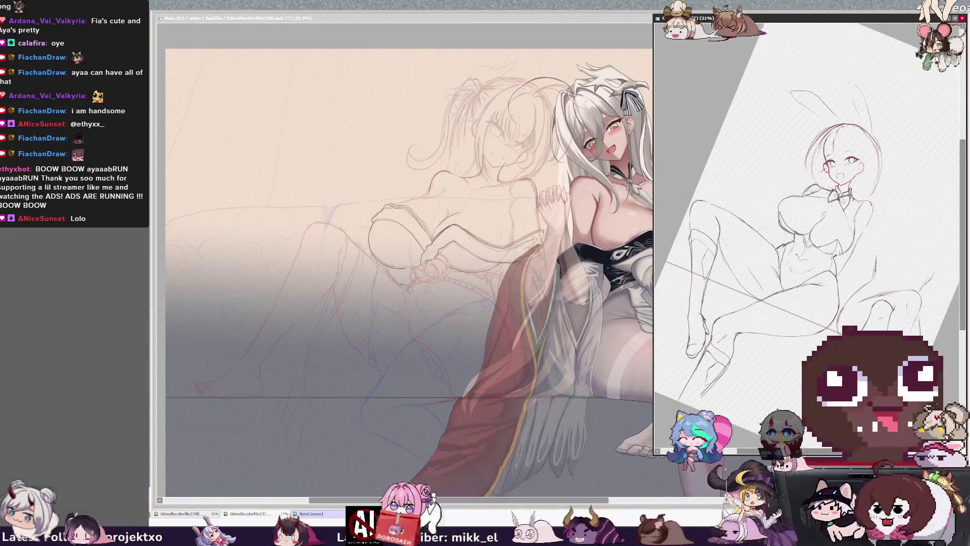
pyautogui.click(391, 37)
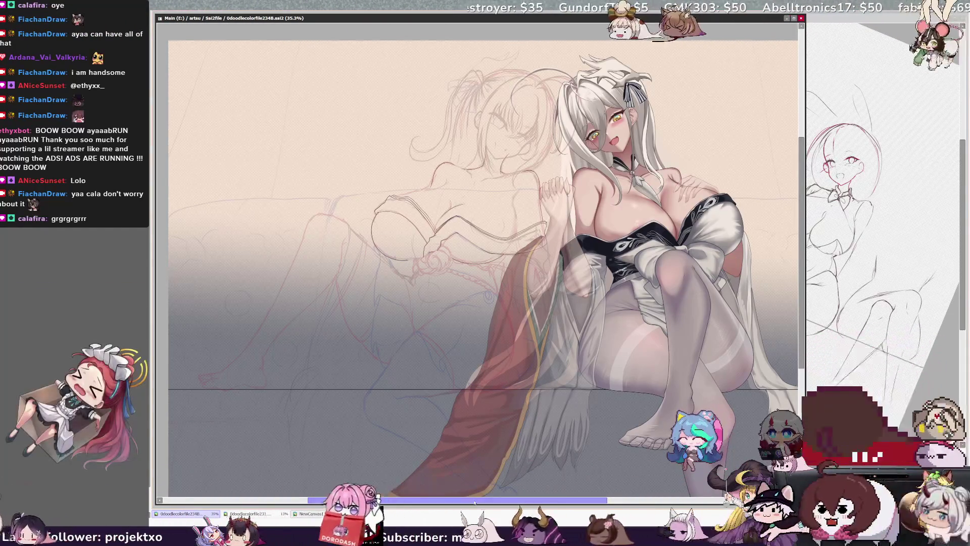
pyautogui.hscroll(-2, 506, 252)
pyautogui.press('Delete')
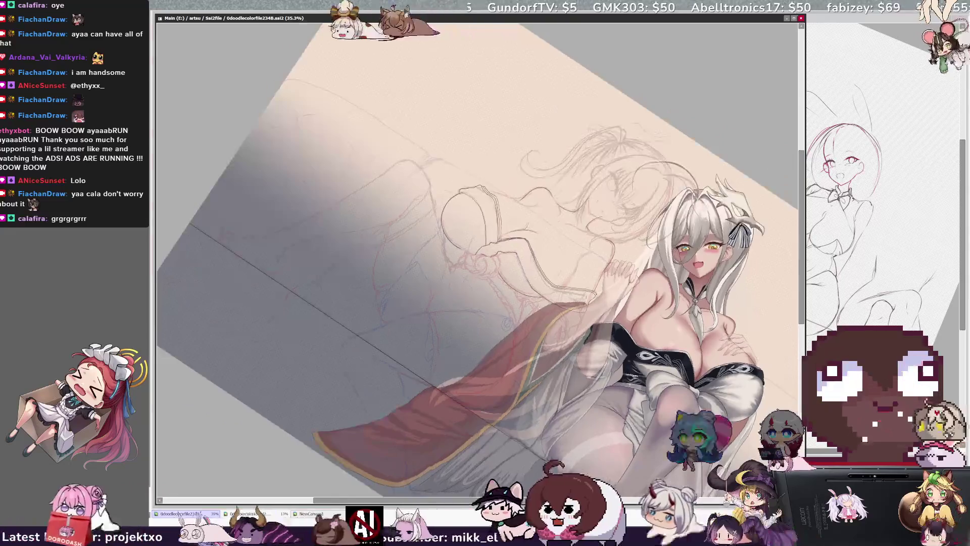
# Rotate the view and ink the bust's left outline, redrawing it once for a cleaner line
pyautogui.press('Home')
pyautogui.scroll(5, 478, 253)
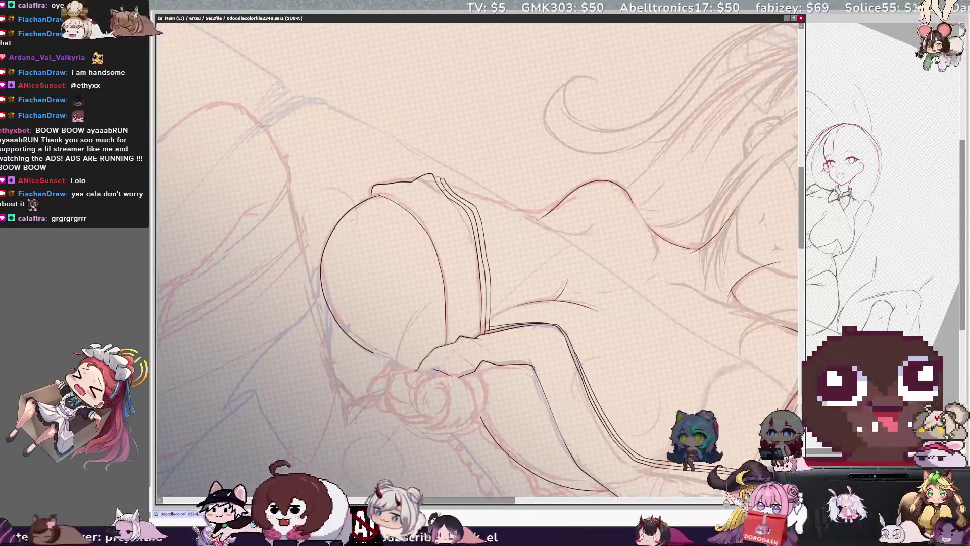
pyautogui.press('End')
pyautogui.press('End')
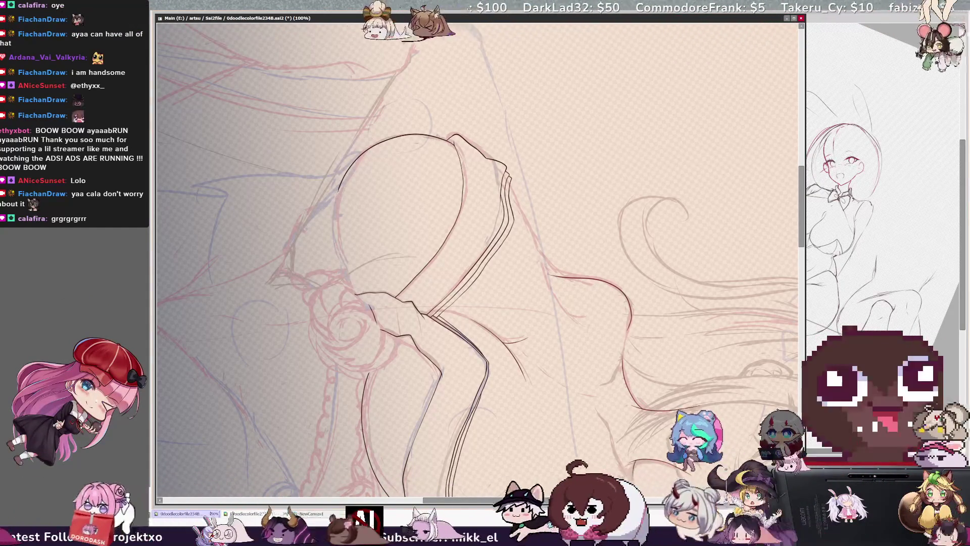
pyautogui.moveTo(338, 188)
pyautogui.mouseDown()
pyautogui.moveTo(344, 267)
pyautogui.moveTo(356, 286)
pyautogui.mouseUp()
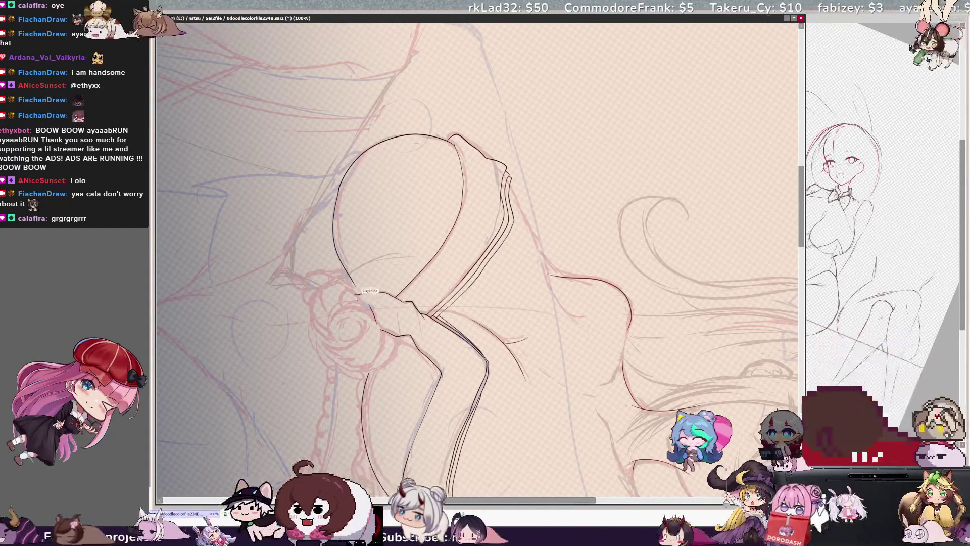
pyautogui.hotkey('ctrl', 'z')
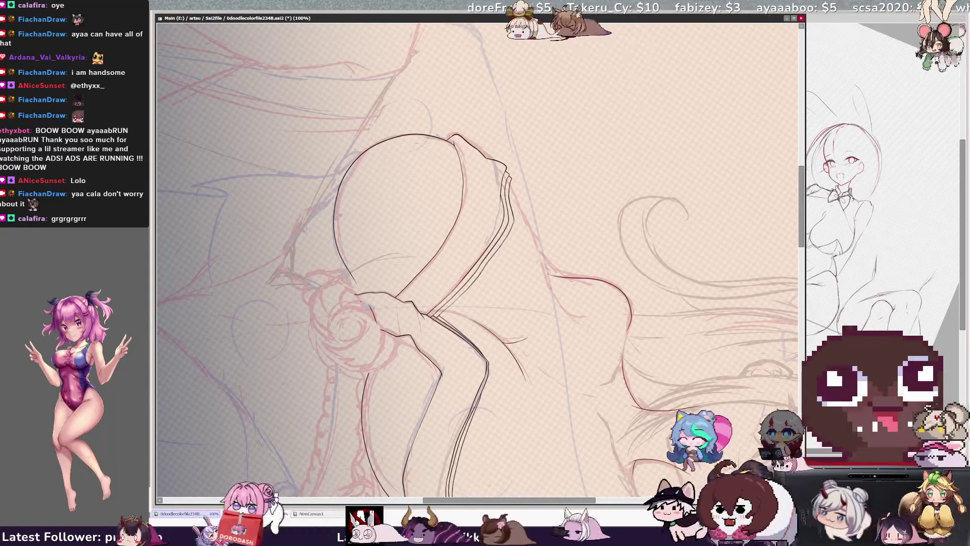
pyautogui.moveTo(336, 191)
pyautogui.mouseDown()
pyautogui.moveTo(337, 255)
pyautogui.moveTo(356, 288)
pyautogui.mouseUp()
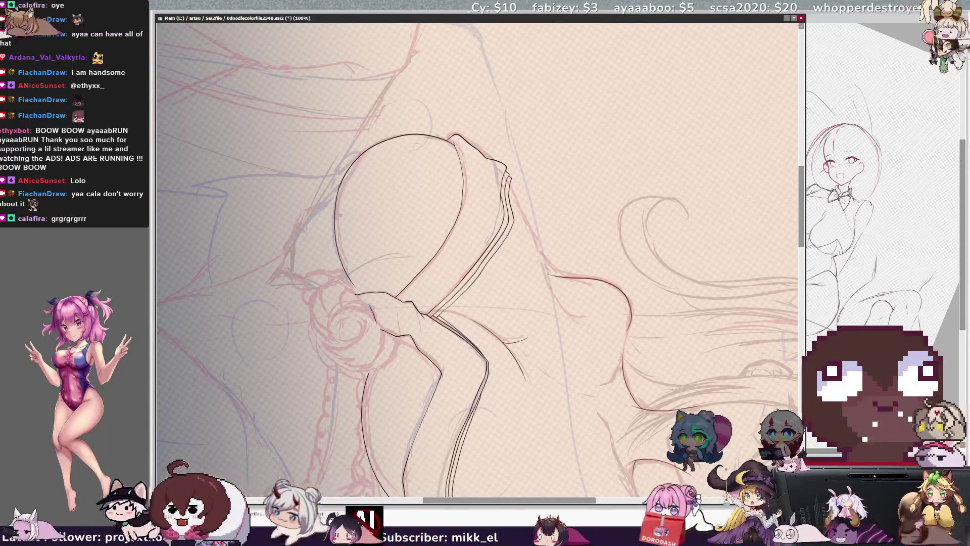
# Turn the view upright, mirror it to check the lines, and zoom out to 50%
pyautogui.press('Home')
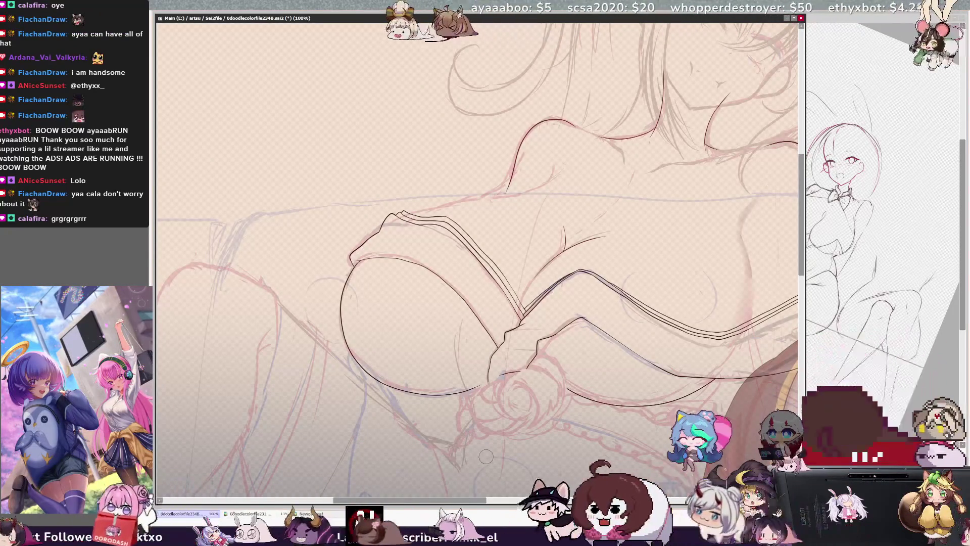
pyautogui.moveTo(487, 457); pyautogui.dragTo(436, 456)
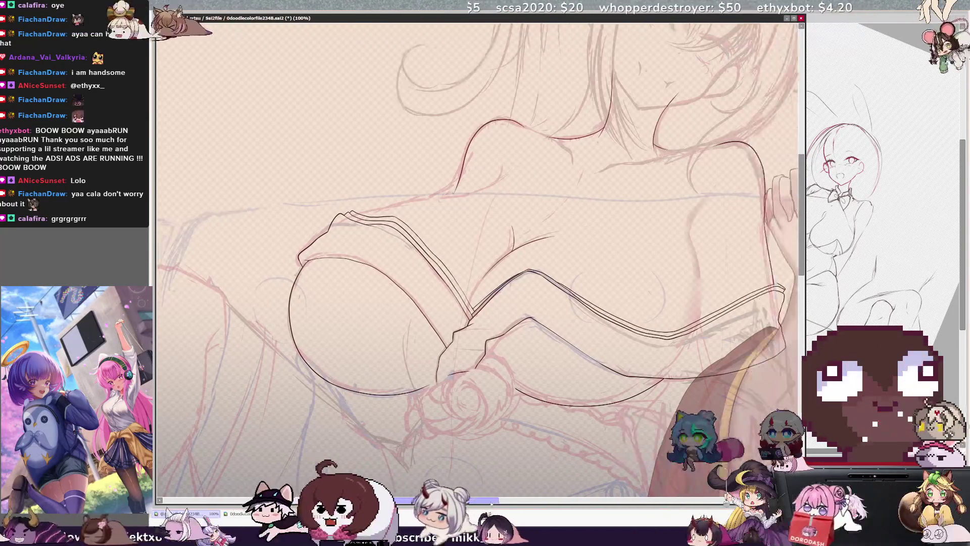
pyautogui.moveTo(490, 502); pyautogui.dragTo(498, 504)
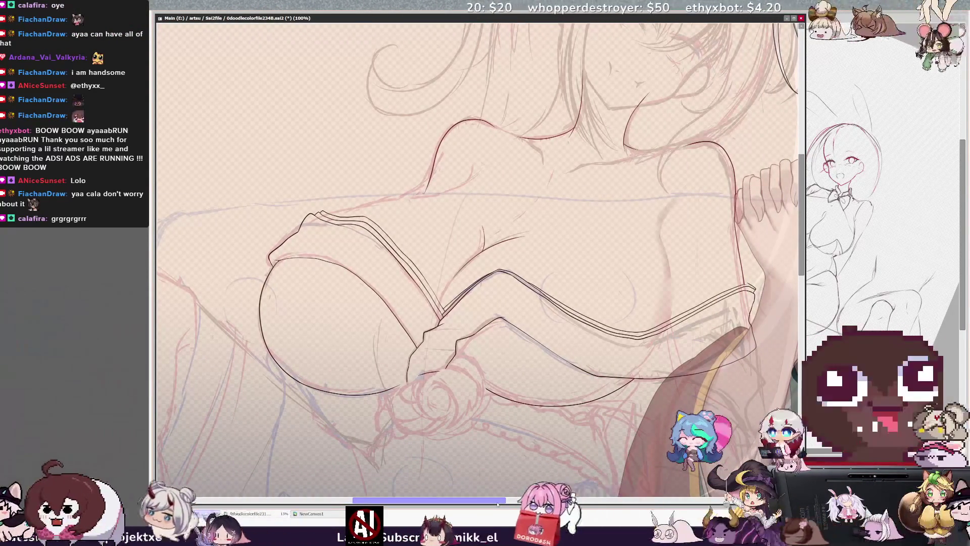
pyautogui.press('h')
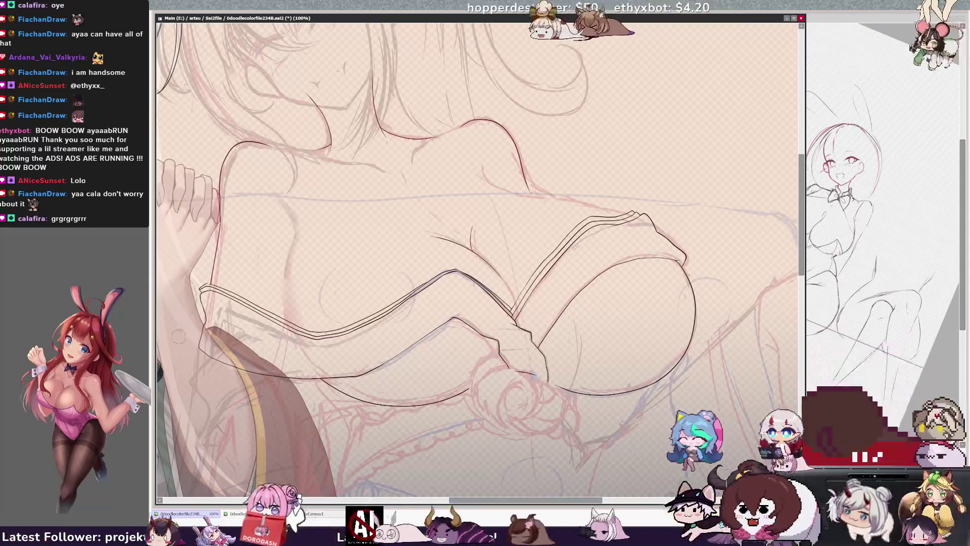
pyautogui.press('-')
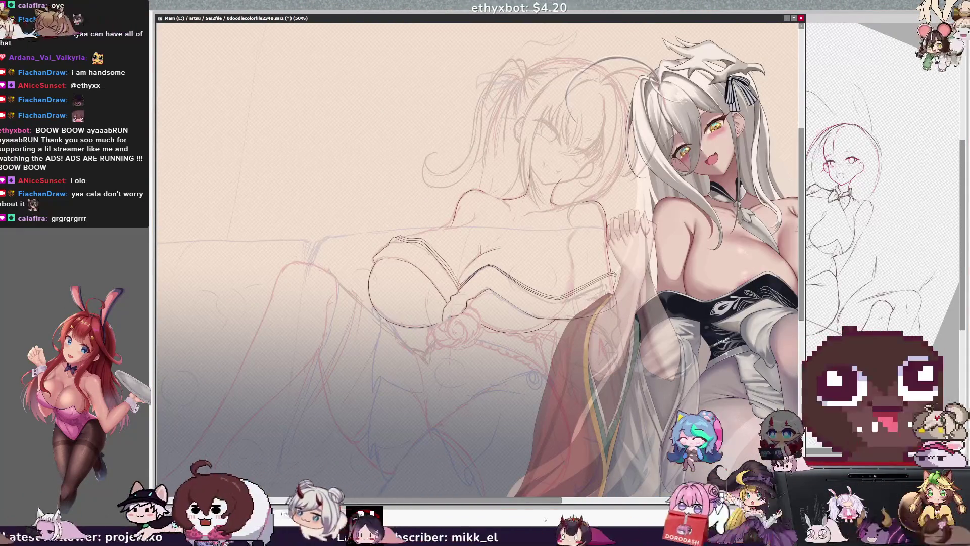
pyautogui.moveTo(555, 502); pyautogui.dragTo(575, 503)
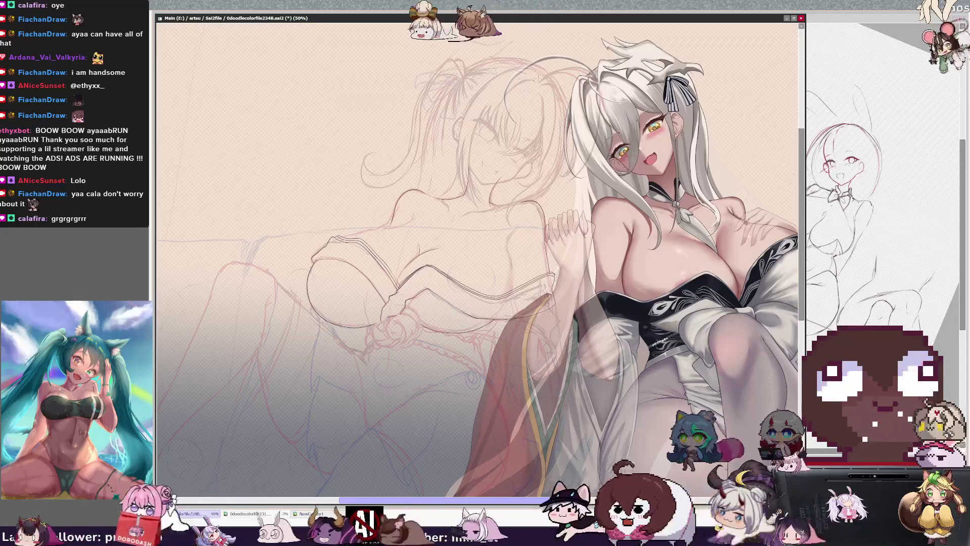
pyautogui.press('h')
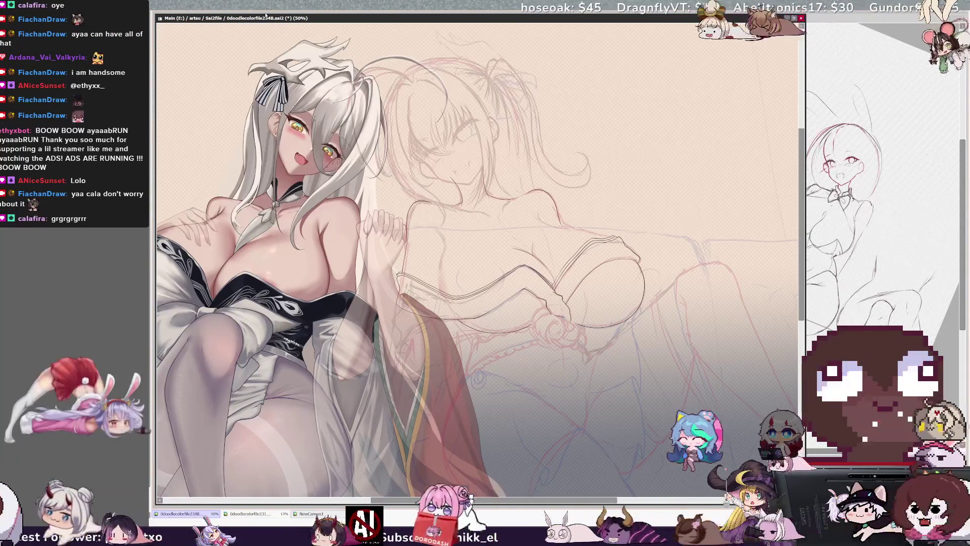
# Zoom to 100% and ink the chest outline curve, redrawing it twice until smooth
pyautogui.hotkey('ctrl', '+')
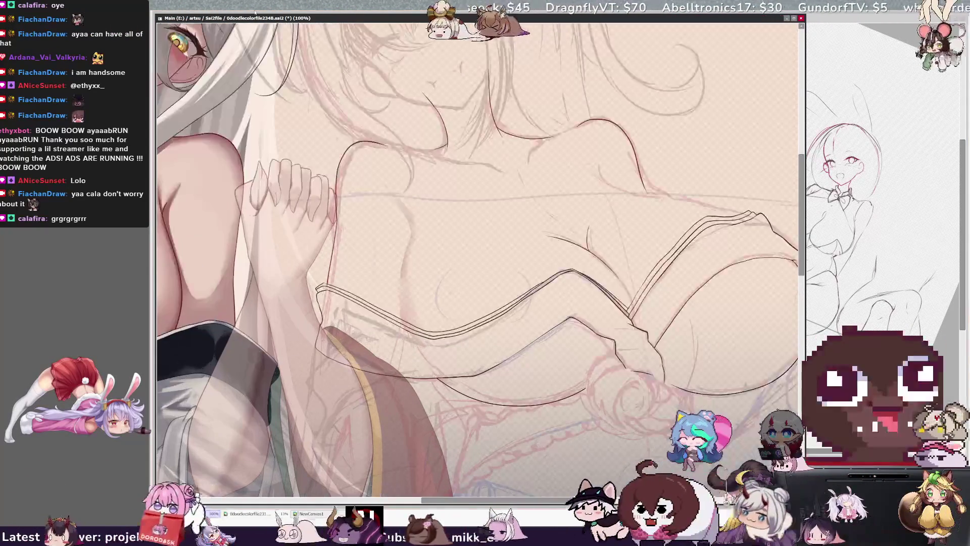
pyautogui.hscroll(2, 478, 253)
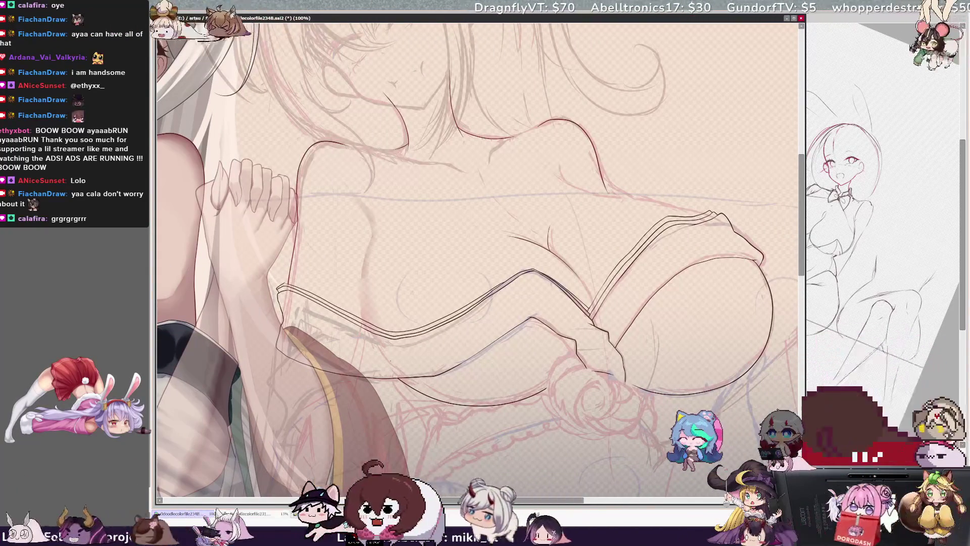
pyautogui.moveTo(369, 255); pyautogui.dragTo(384, 336)
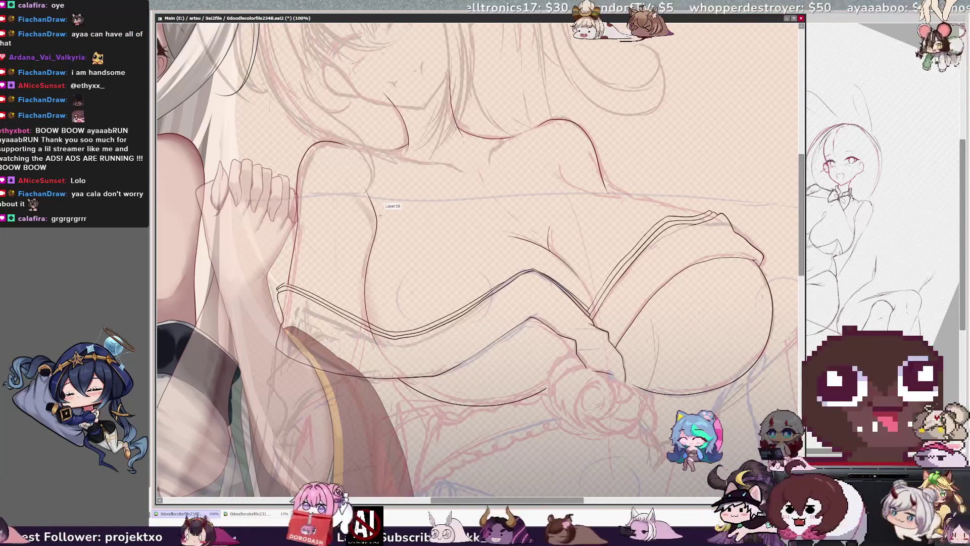
pyautogui.hotkey('ctrl', 'z')
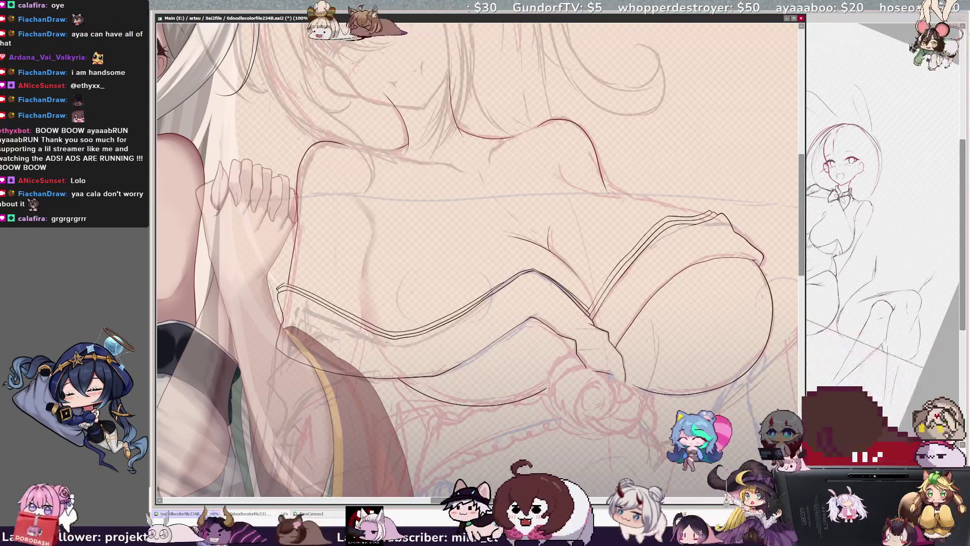
pyautogui.moveTo(371, 331); pyautogui.dragTo(374, 201)
pyautogui.hotkey('ctrl', 'z')
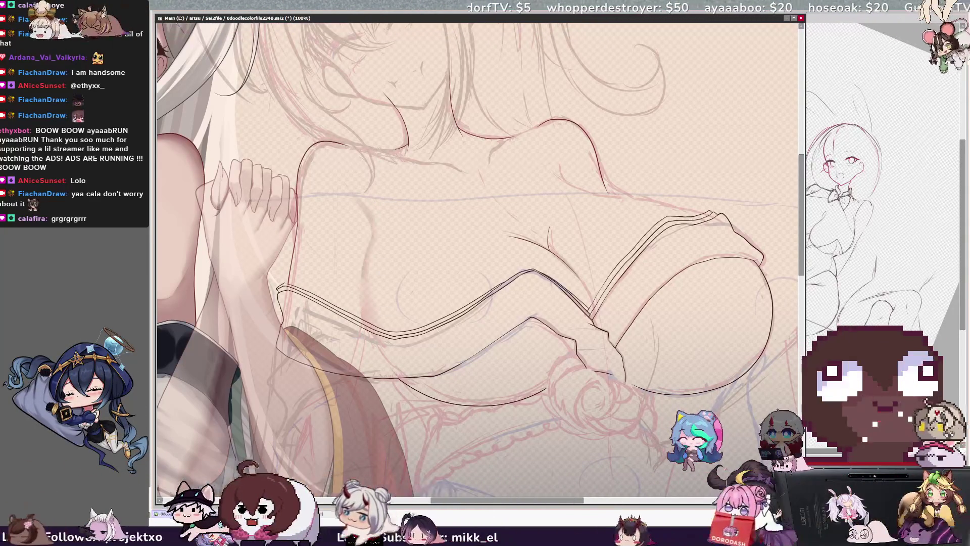
pyautogui.moveTo(369, 330)
pyautogui.mouseDown()
pyautogui.moveTo(362, 293)
pyautogui.moveTo(394, 201)
pyautogui.mouseUp()
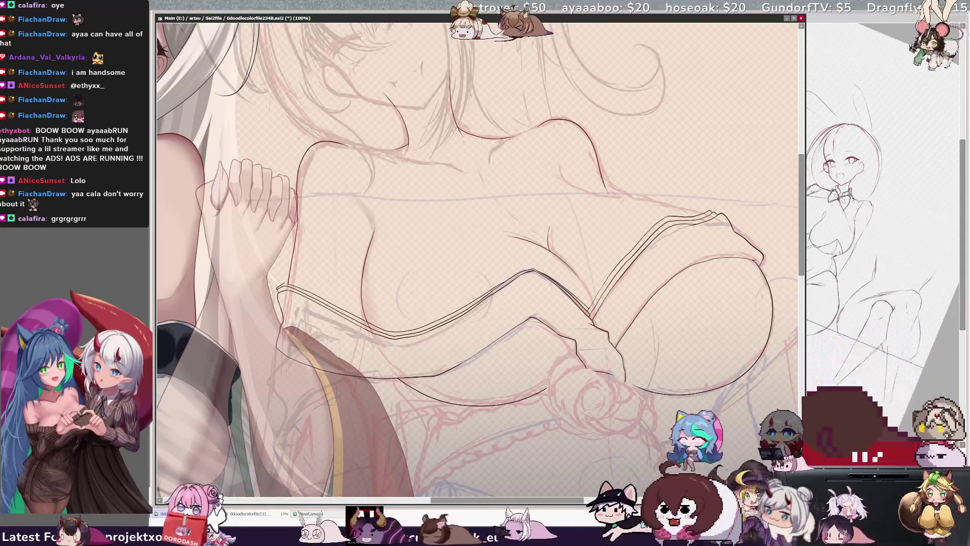
# Mirror the view to check the lineart, then rotate and zoom onto the strap
pyautogui.press('h')
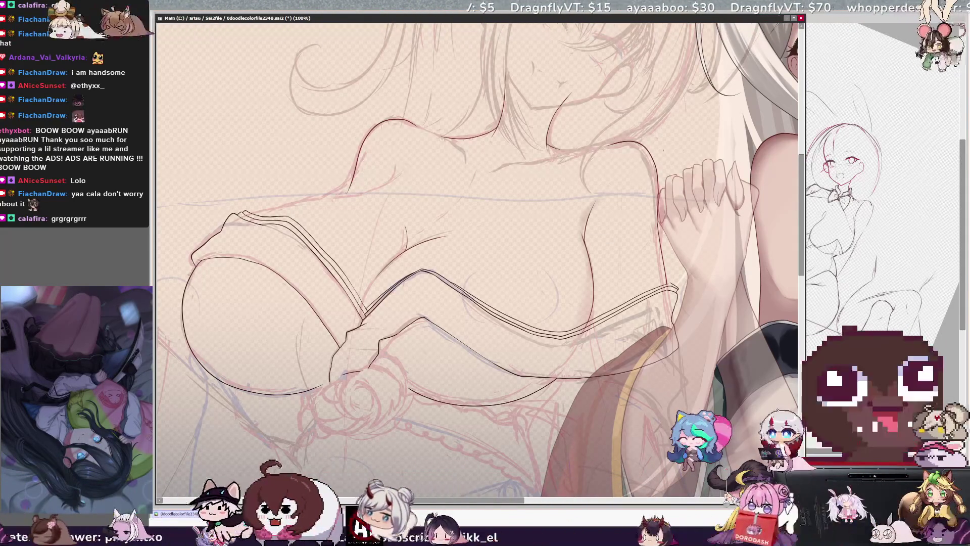
pyautogui.press('h')
pyautogui.press('h')
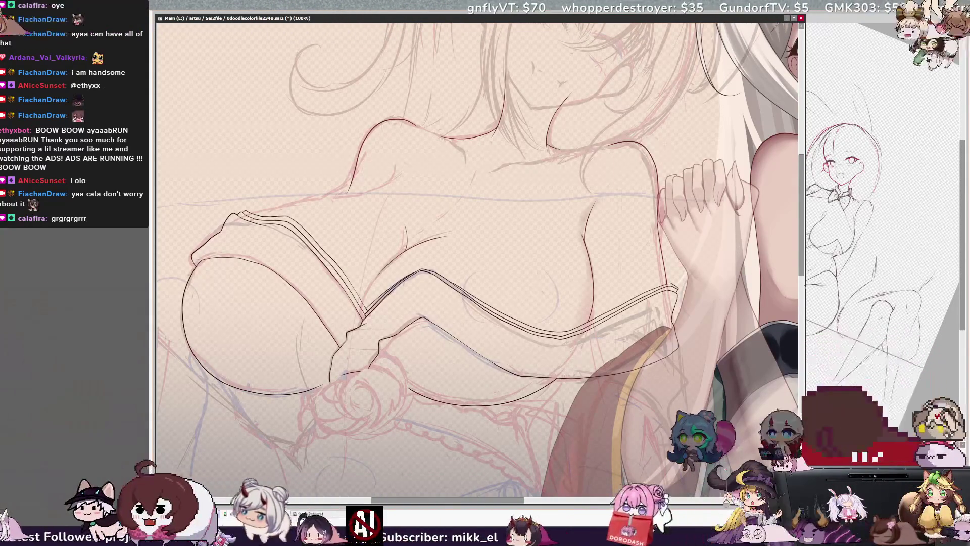
pyautogui.scroll(3, 803, 251)
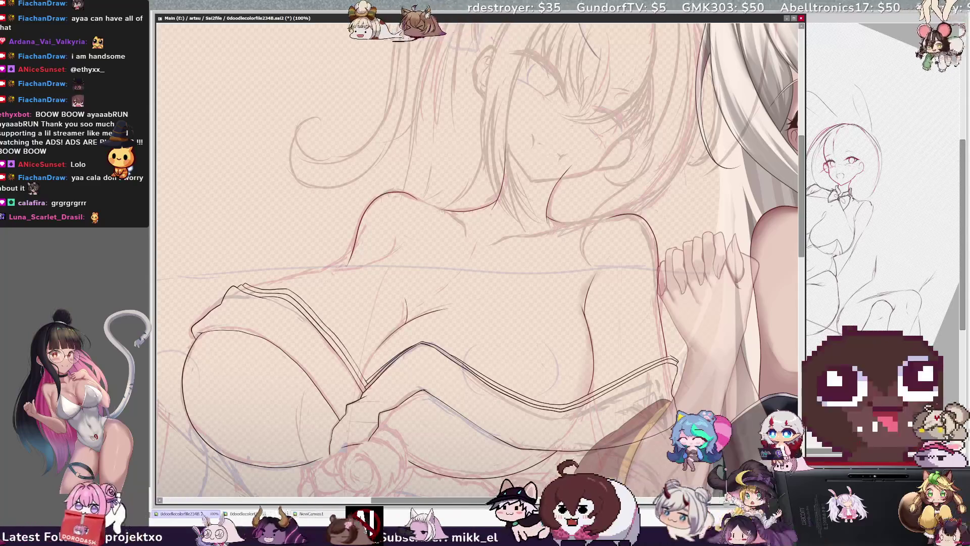
pyautogui.press('End')
pyautogui.press('End')
pyautogui.press('End')
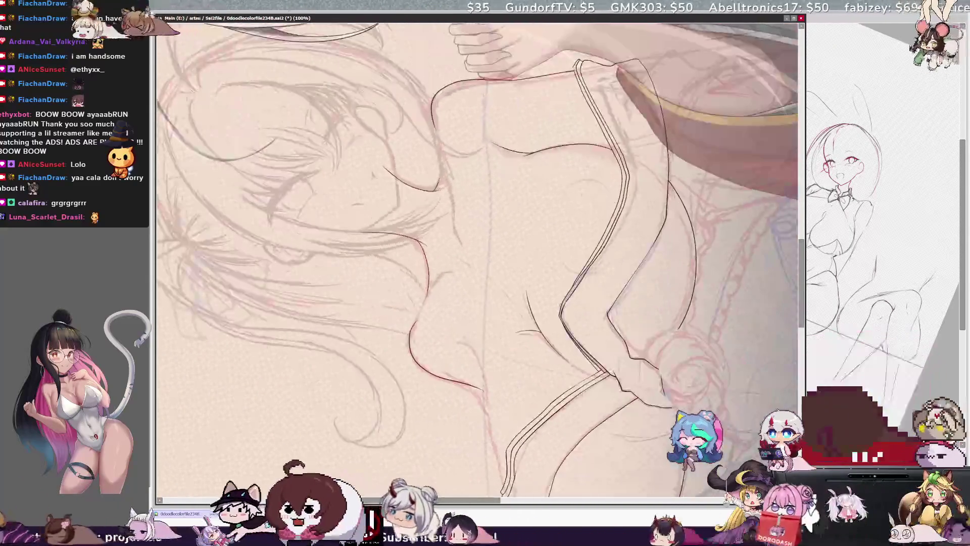
# Magnify the chest and strap to 150% and erase a stretch of the red sketch line
pyautogui.hotkey('ctrl', '+')
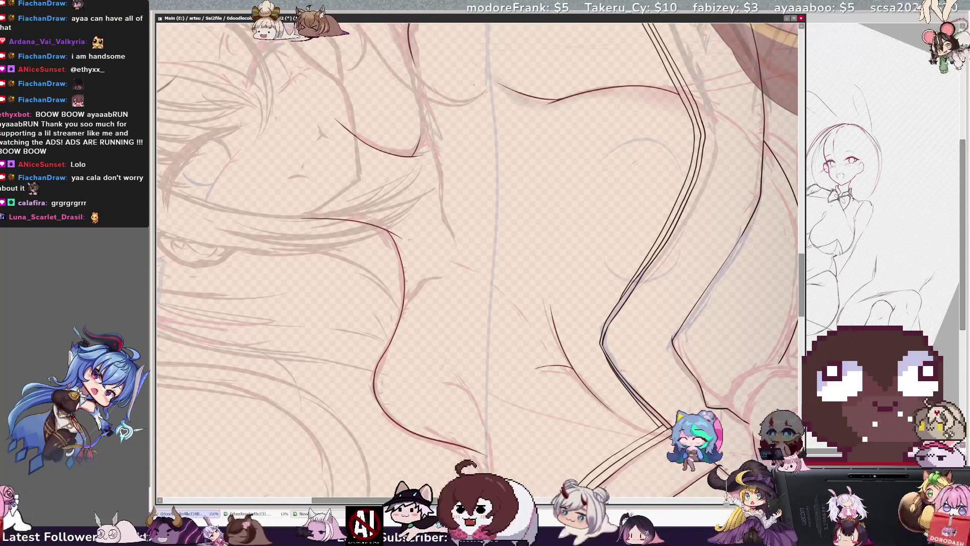
pyautogui.scroll(3, 477, 261)
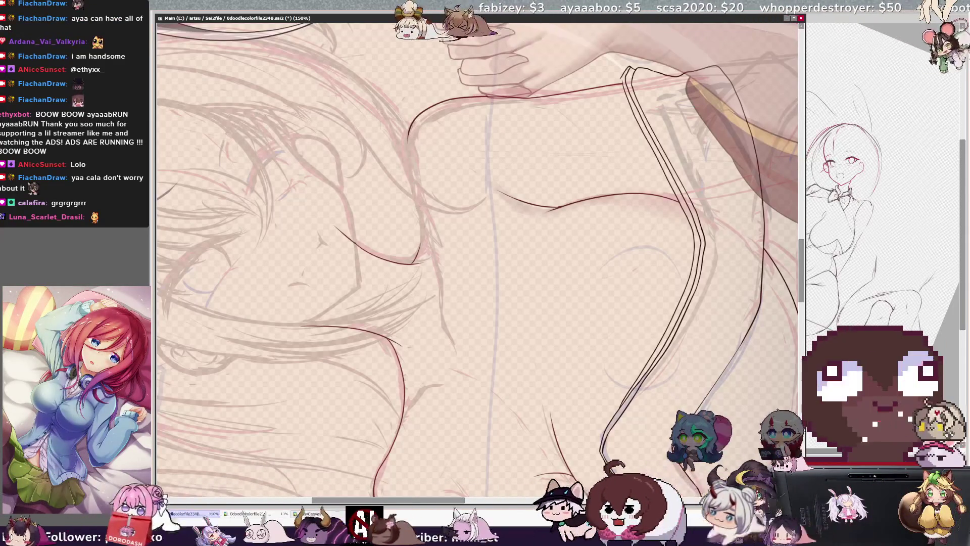
pyautogui.moveTo(409, 178)
pyautogui.mouseDown()
pyautogui.moveTo(408, 134)
pyautogui.moveTo(427, 155)
pyautogui.moveTo(409, 129)
pyautogui.mouseUp()
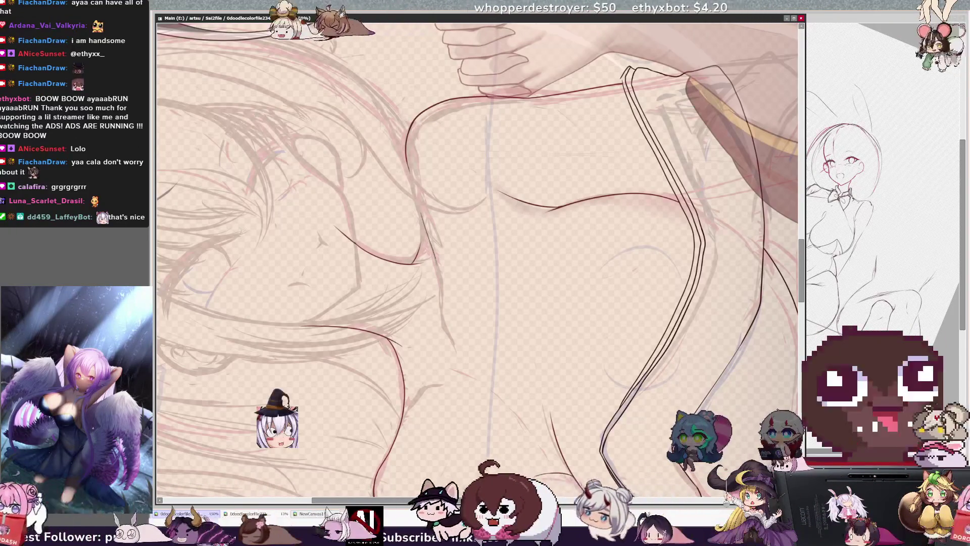
# Ink two dark lines down the torso beside the strap and a short collarbone stroke
pyautogui.moveTo(435, 259); pyautogui.dragTo(442, 321)
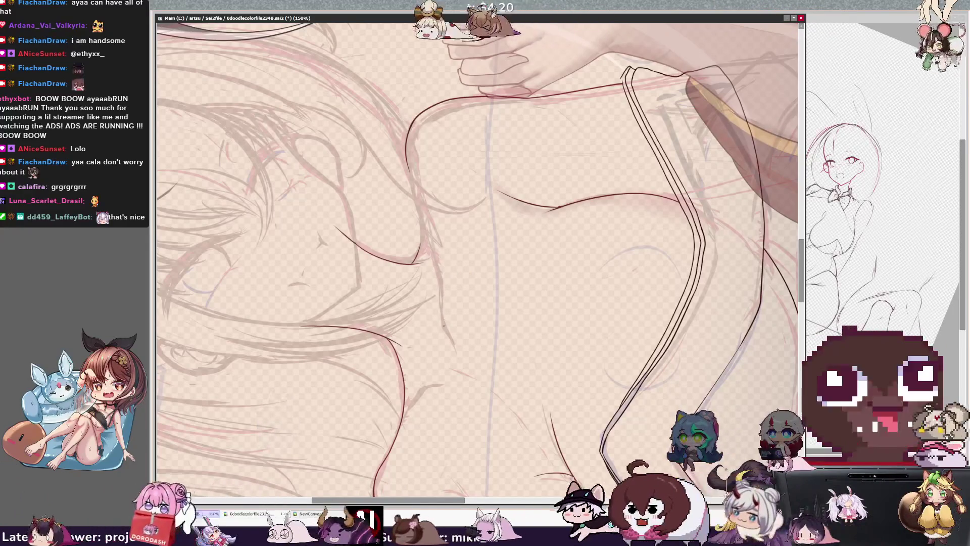
pyautogui.moveTo(433, 252); pyautogui.dragTo(442, 308)
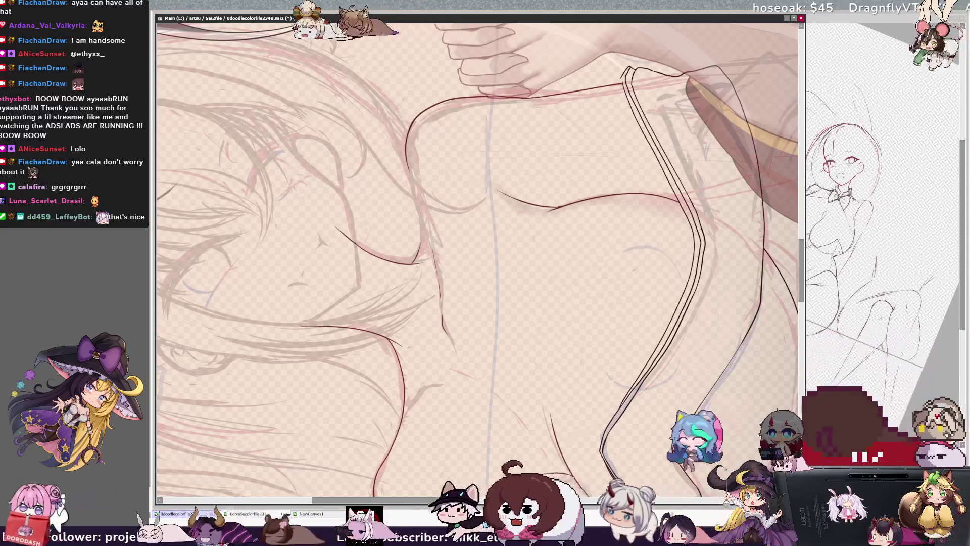
pyautogui.scroll(5, 477, 260)
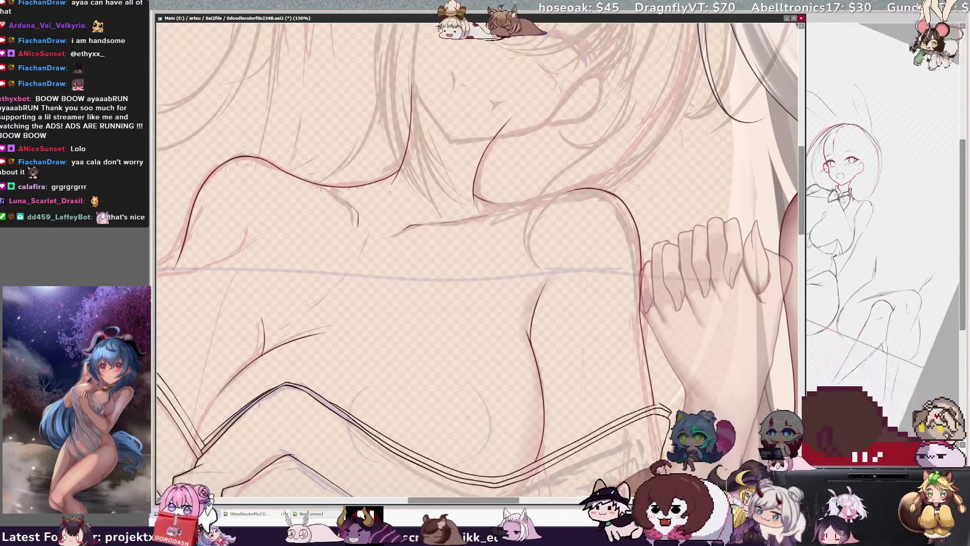
pyautogui.moveTo(345, 198); pyautogui.dragTo(360, 230)
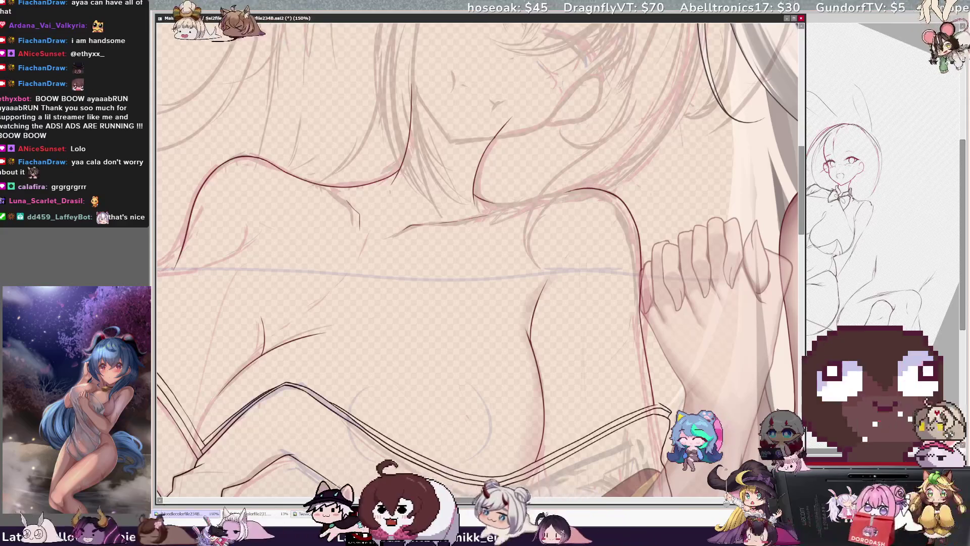
# Redraw the short collarbone stroke, check it mirrored, then zoom out to the whole figure
pyautogui.hotkey('ctrl', 'z')
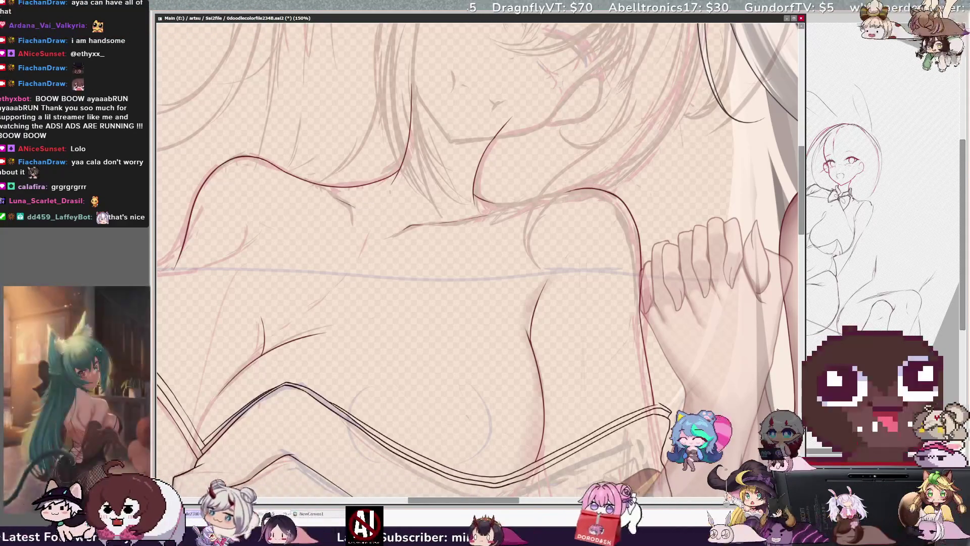
pyautogui.moveTo(349, 202); pyautogui.dragTo(358, 221)
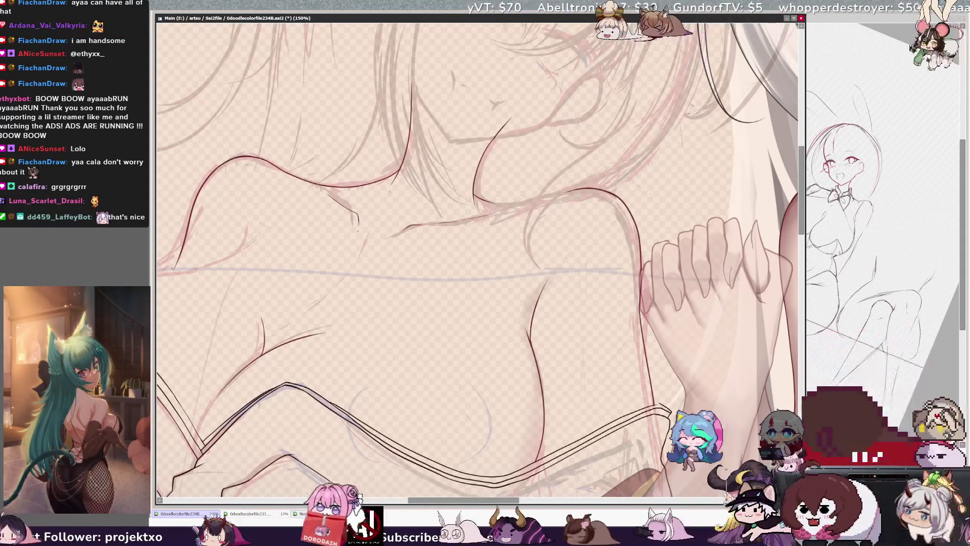
pyautogui.press('h')
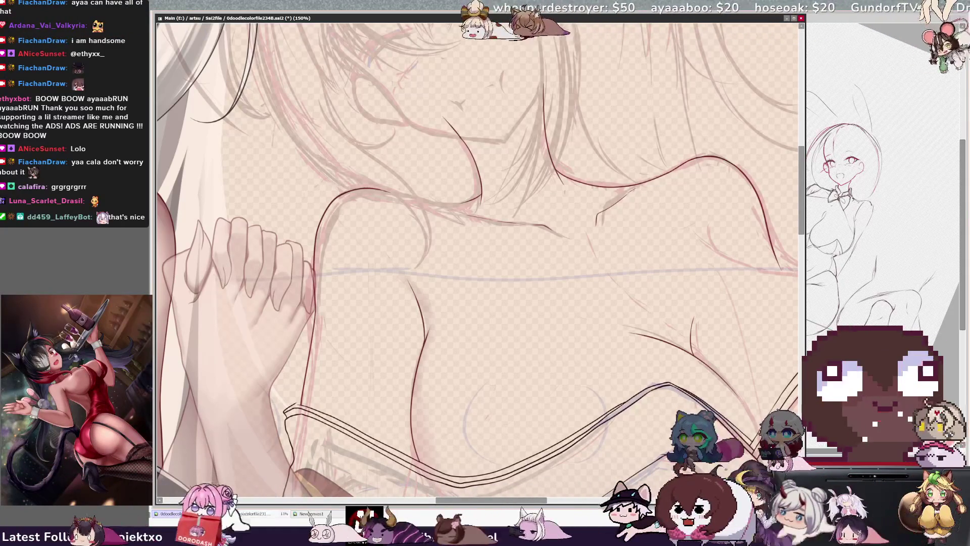
pyautogui.press('h')
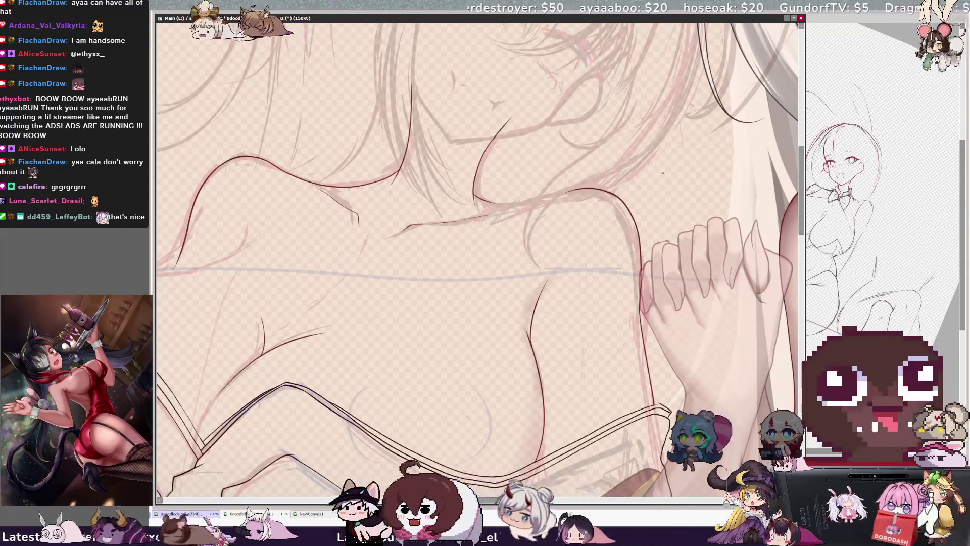
pyautogui.hotkey('ctrl', '-')
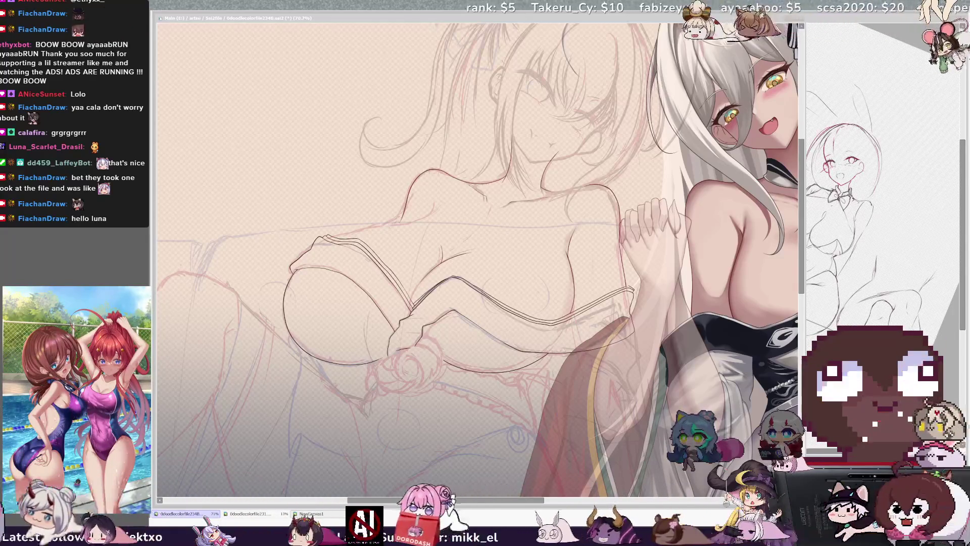
# Focus the SAI window and zoom to 100% toward the second girl's face
pyautogui.click(460, 259)
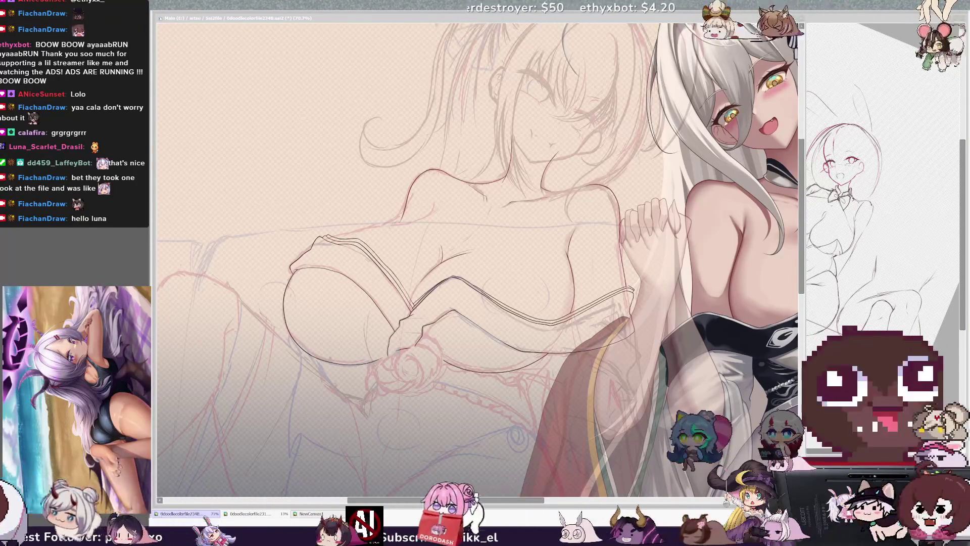
pyautogui.hotkey('alt', 'Tab')
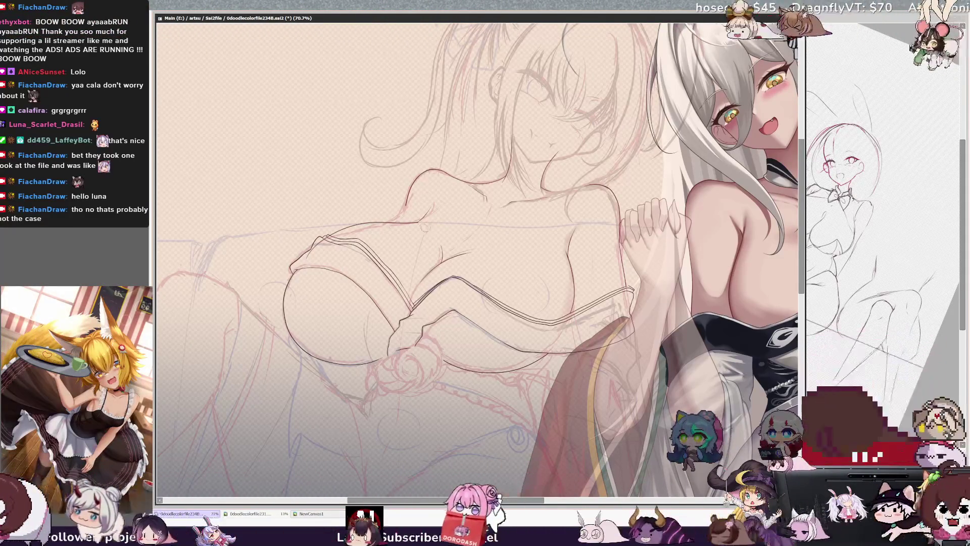
pyautogui.hotkey('ctrl', '+')
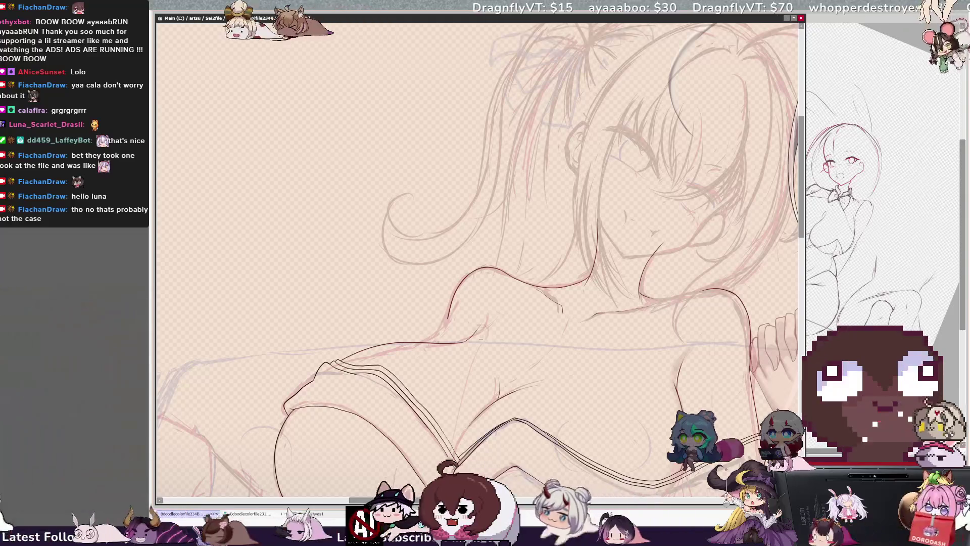
# Tilt then straighten the view and scroll in on the strap lines across the chest
pyautogui.press('Delete')
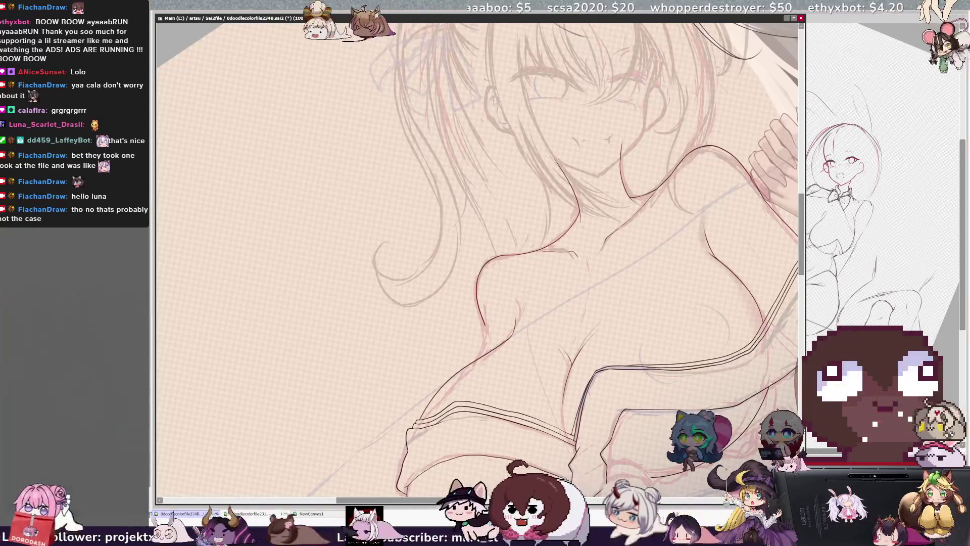
pyautogui.press('Home')
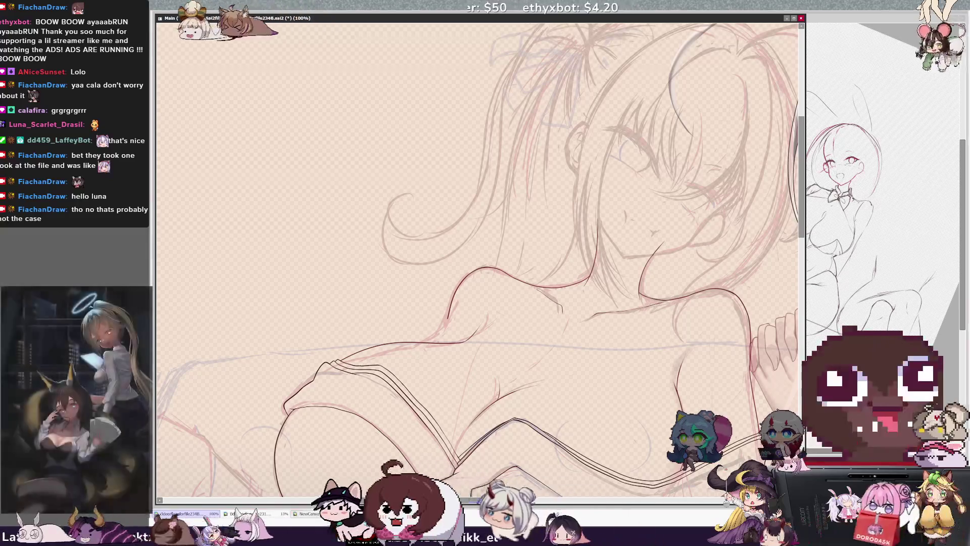
pyautogui.hscroll(5, 478, 261)
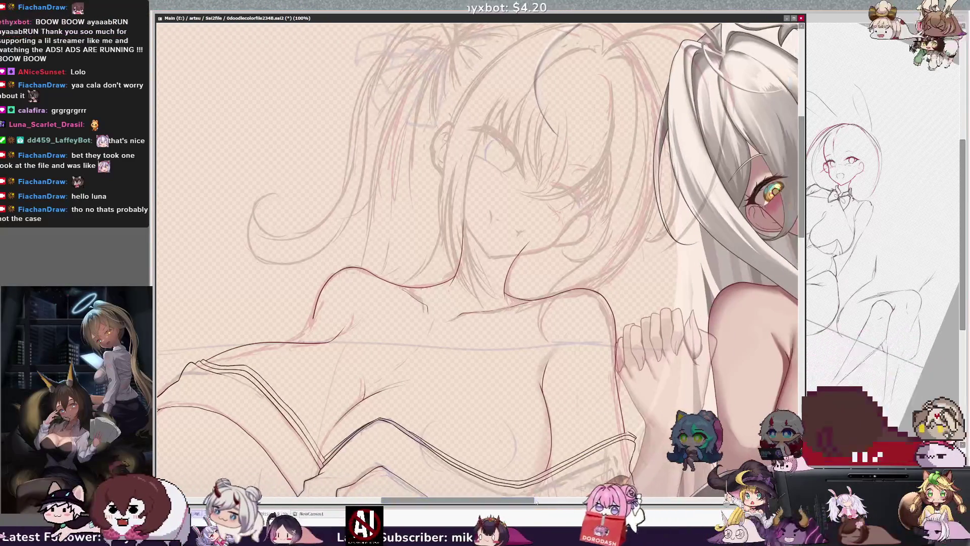
pyautogui.scroll(-5, 477, 260)
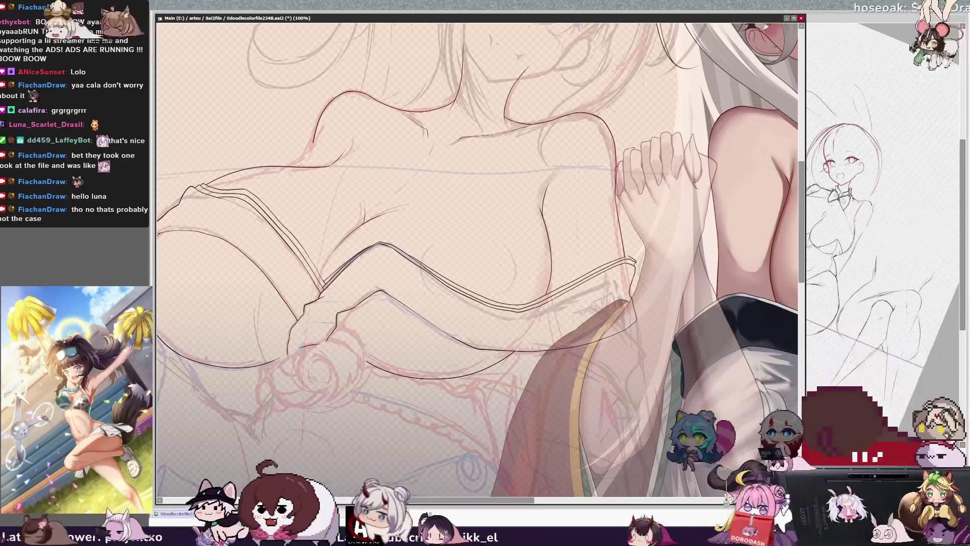
pyautogui.hscroll(3, 477, 260)
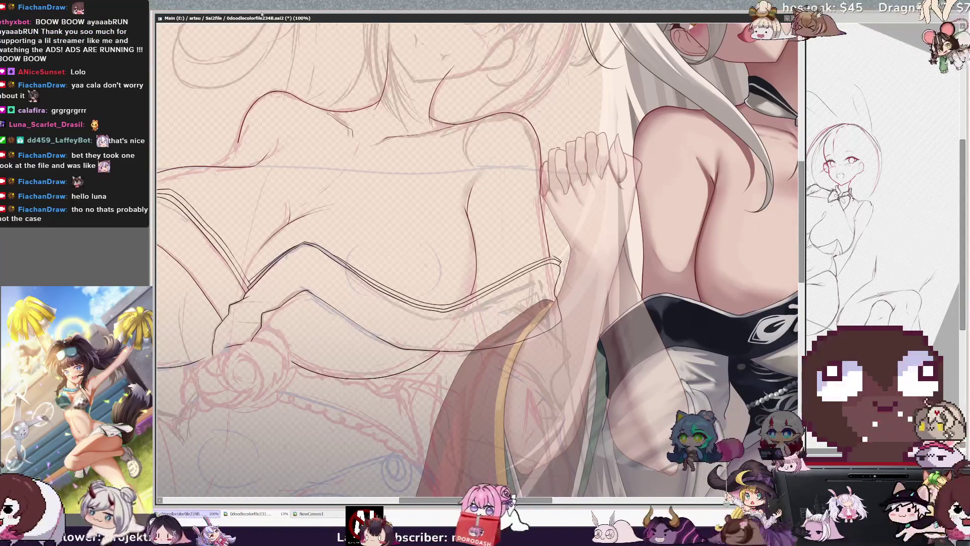
pyautogui.scroll(3, 478, 260)
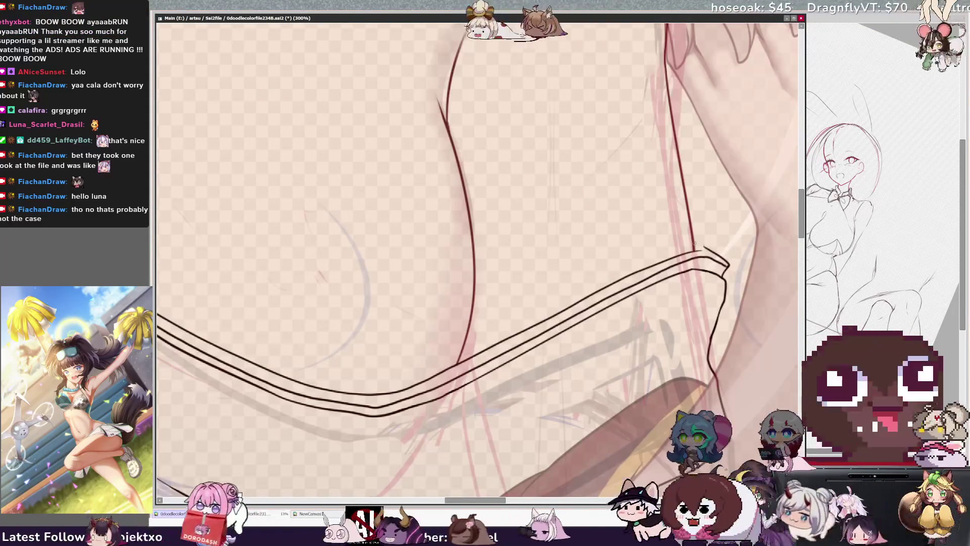
pyautogui.moveTo(694, 243); pyautogui.dragTo(710, 250)
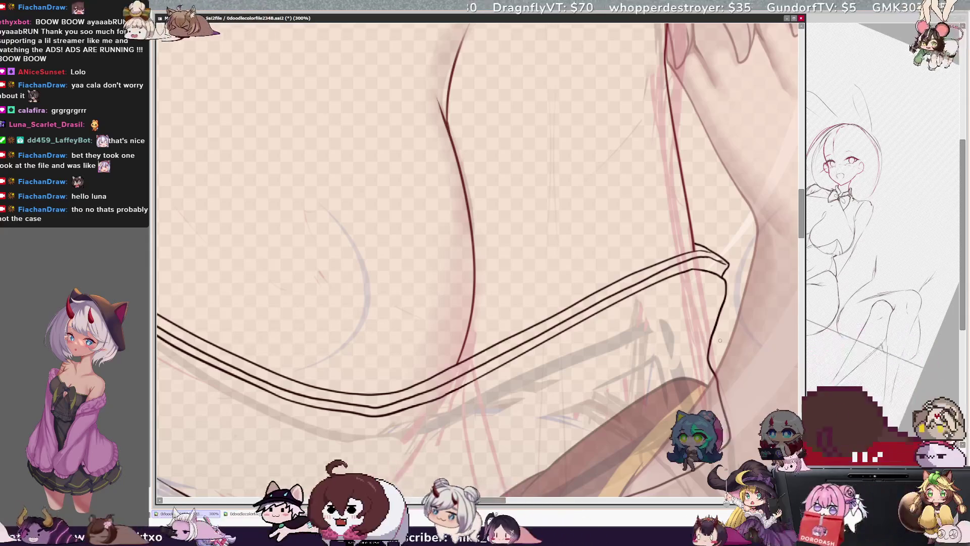
pyautogui.hotkey('ctrl', '-')
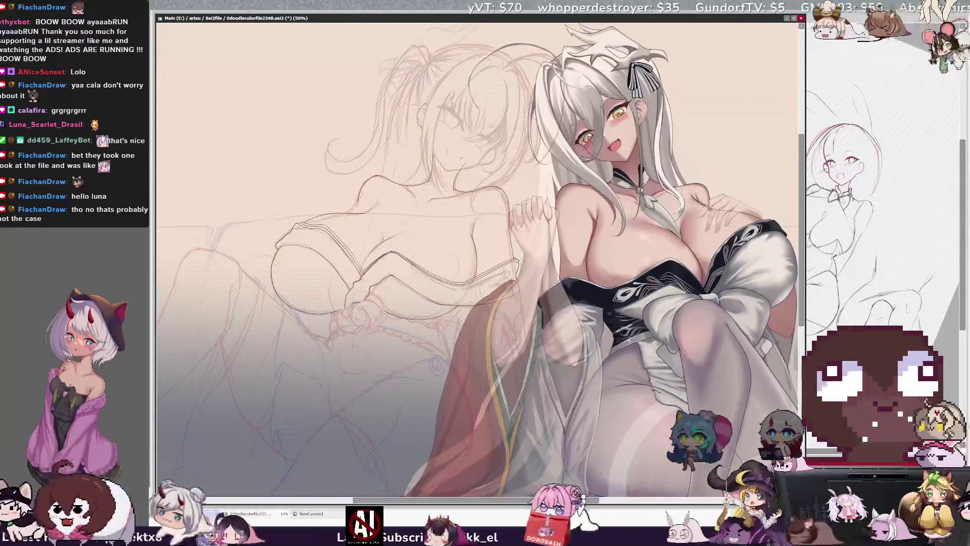
pyautogui.moveTo(569, 499); pyautogui.dragTo(521, 499)
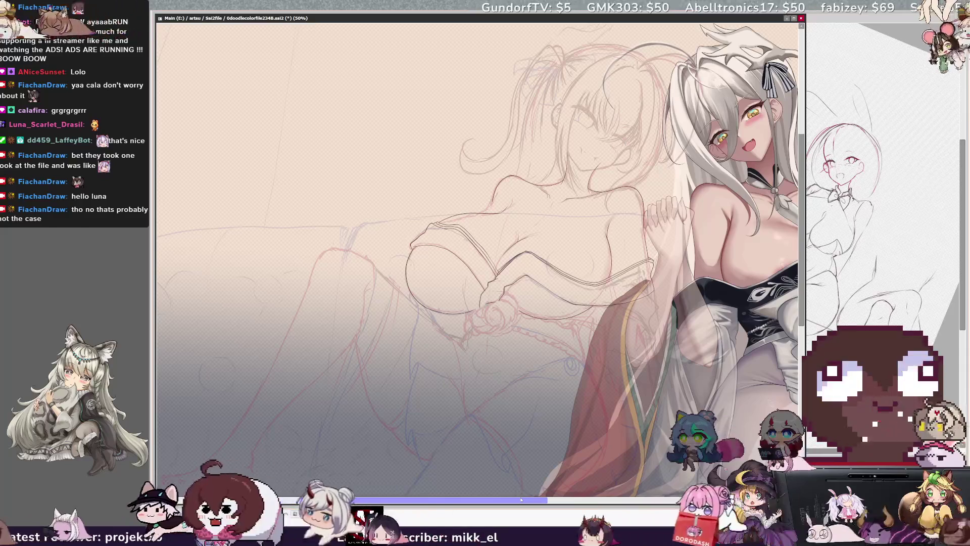
pyautogui.press('h')
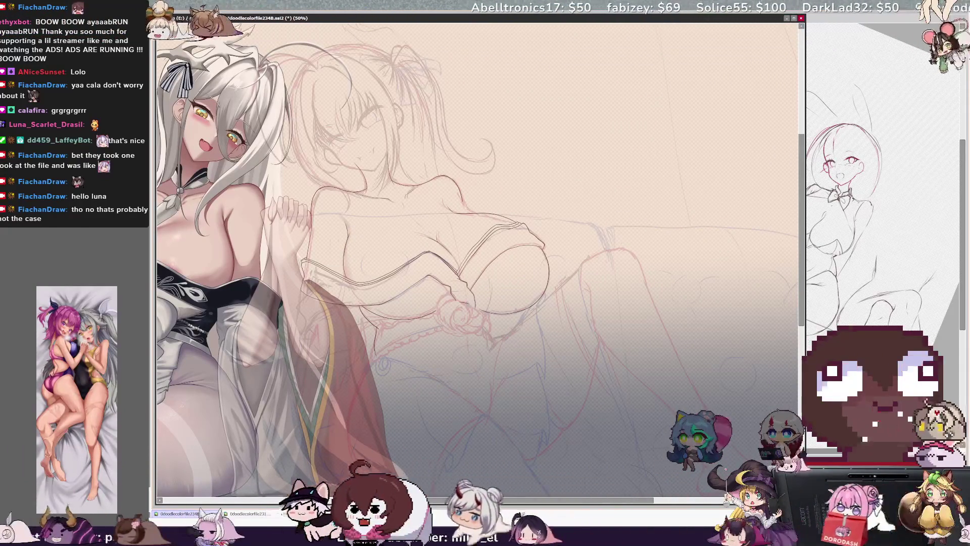
pyautogui.hotkey('ctrl', '+')
pyautogui.hotkey('ctrl', '+')
pyautogui.moveTo(489, 503); pyautogui.dragTo(479, 501)
pyautogui.moveTo(802, 214); pyautogui.dragTo(802, 227)
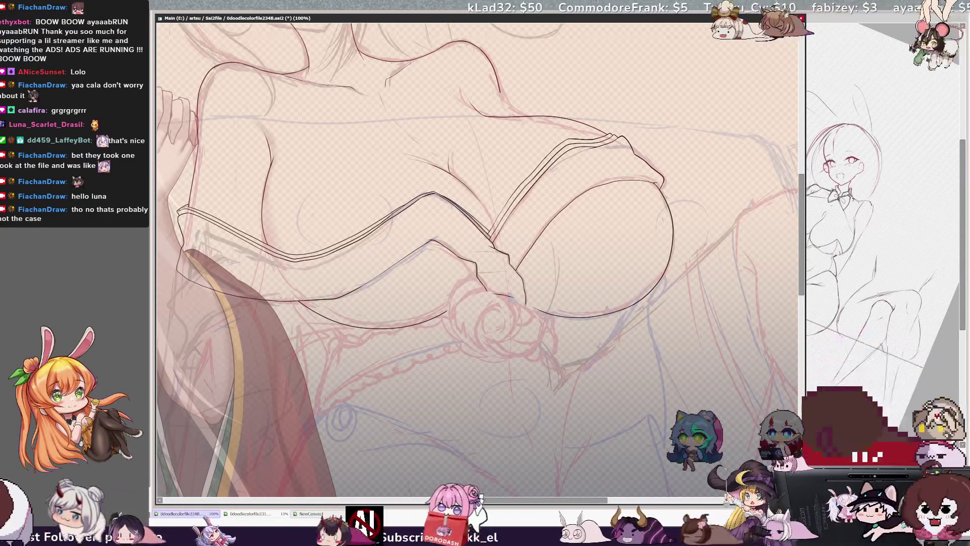
# Ink the lower chest curve and the torso side below it, checking the lines in mirrored view
pyautogui.press('h')
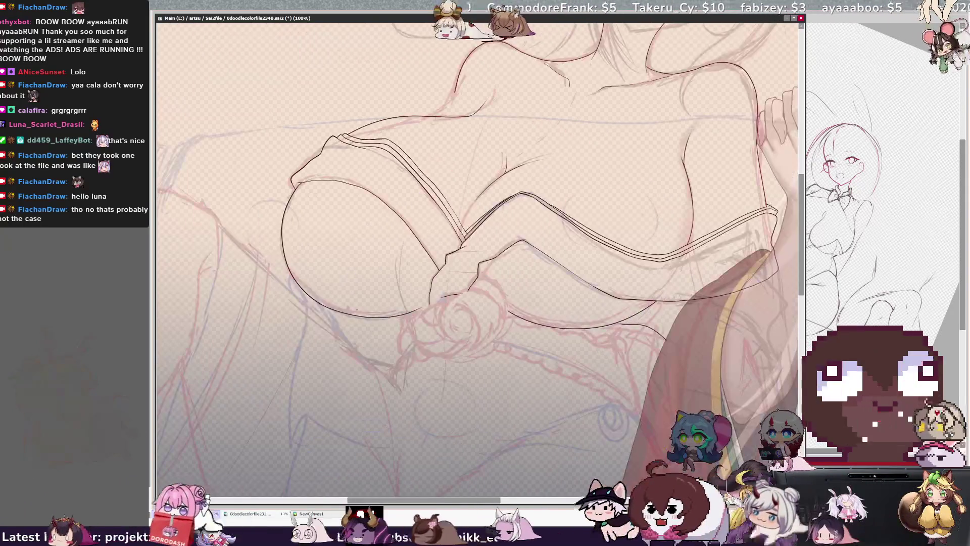
pyautogui.moveTo(611, 325); pyautogui.dragTo(678, 332)
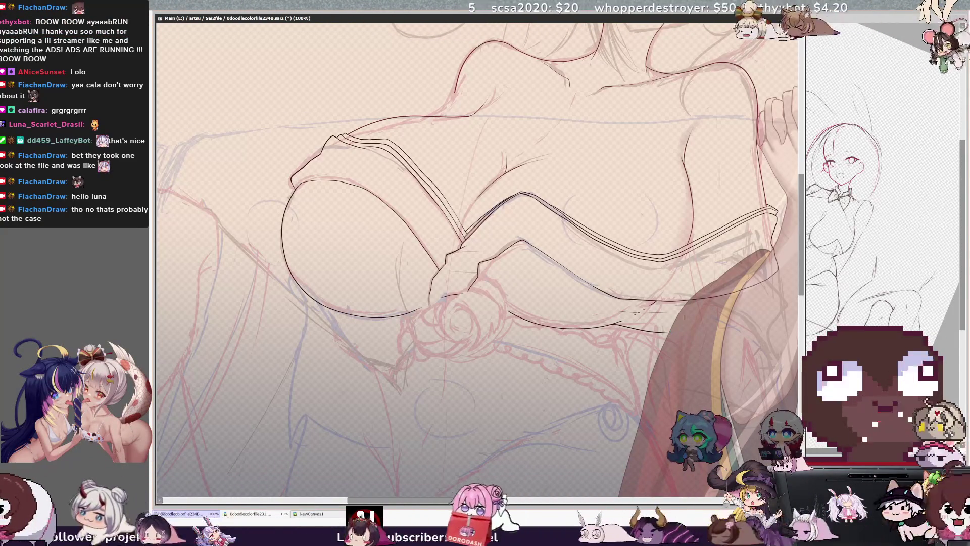
pyautogui.press('h')
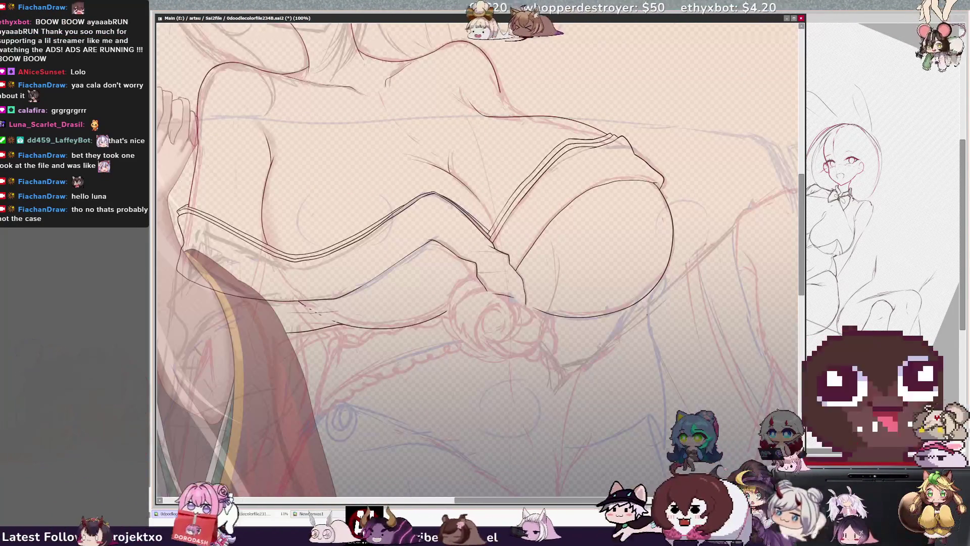
pyautogui.moveTo(314, 418); pyautogui.dragTo(333, 342)
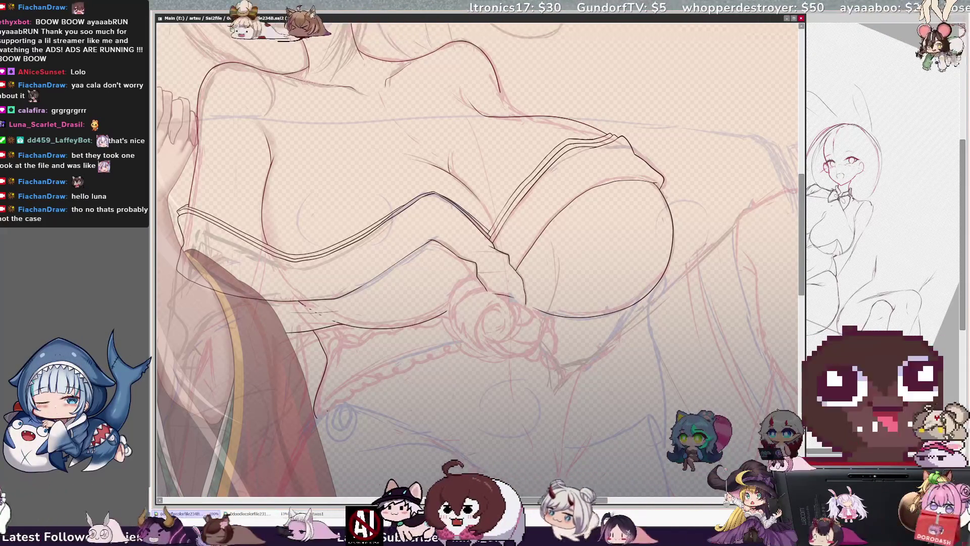
pyautogui.press('h')
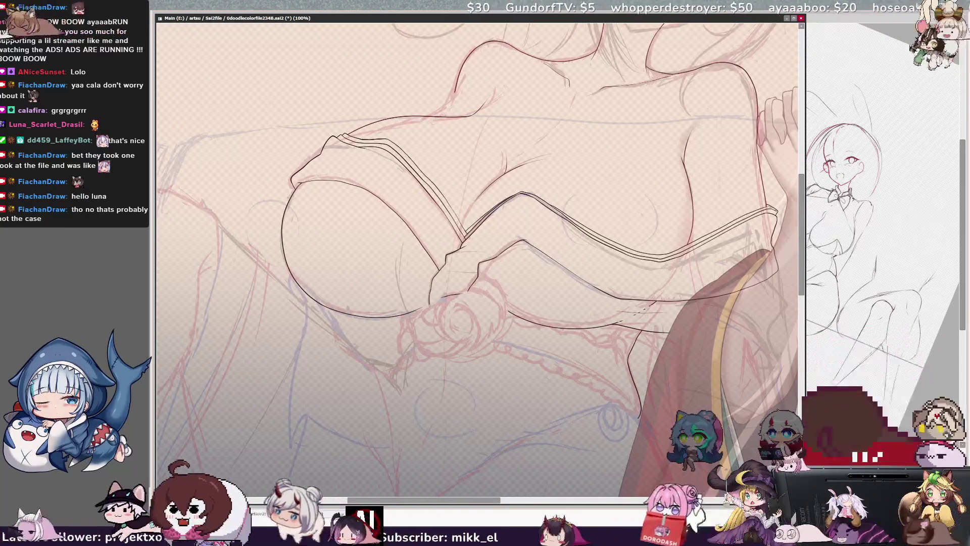
pyautogui.press('-')
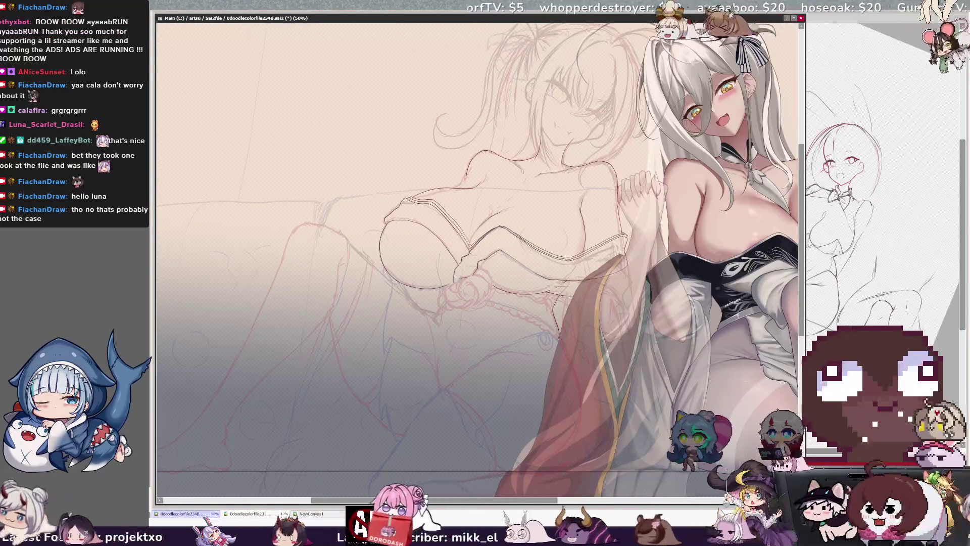
pyautogui.hscroll(3, 477, 253)
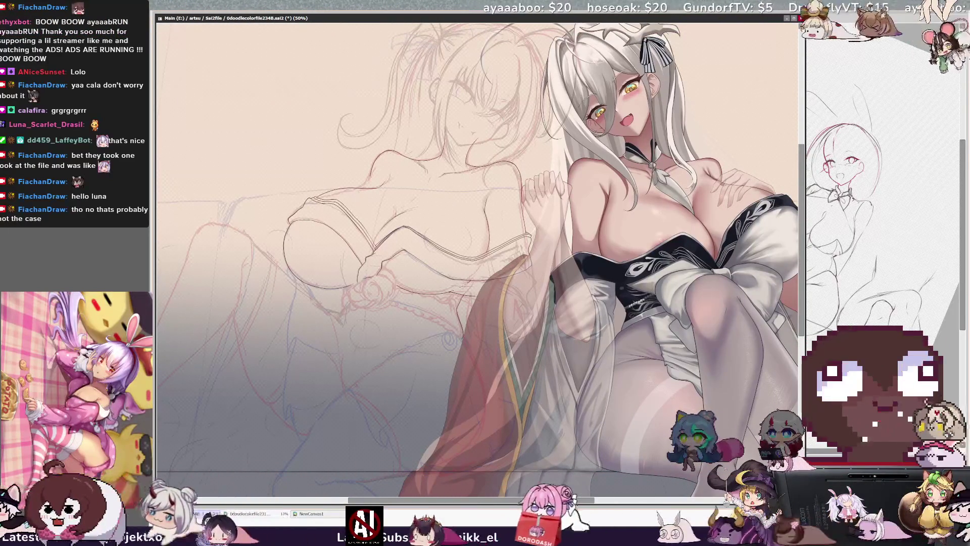
pyautogui.hscroll(-5, 477, 253)
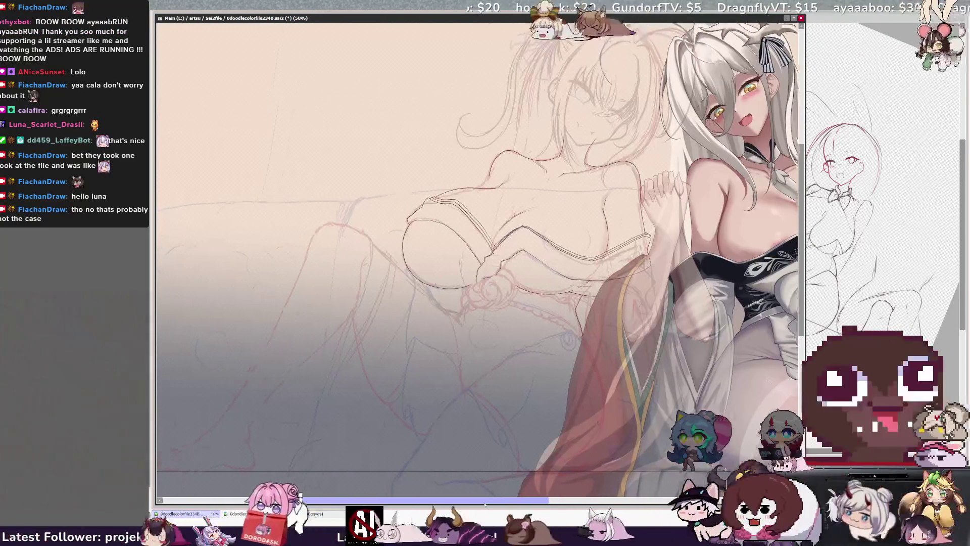
pyautogui.hscroll(1, 477, 252)
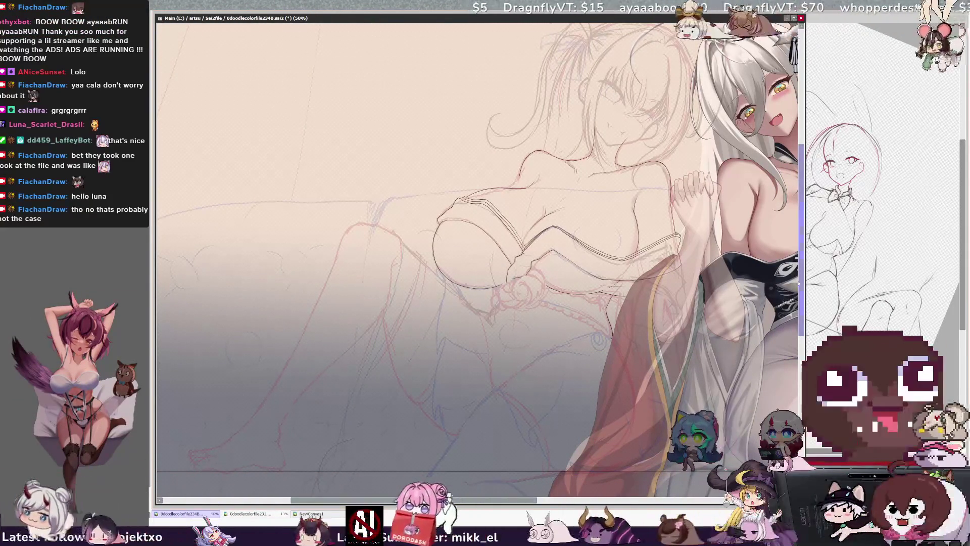
pyautogui.scroll(-1, 477, 253)
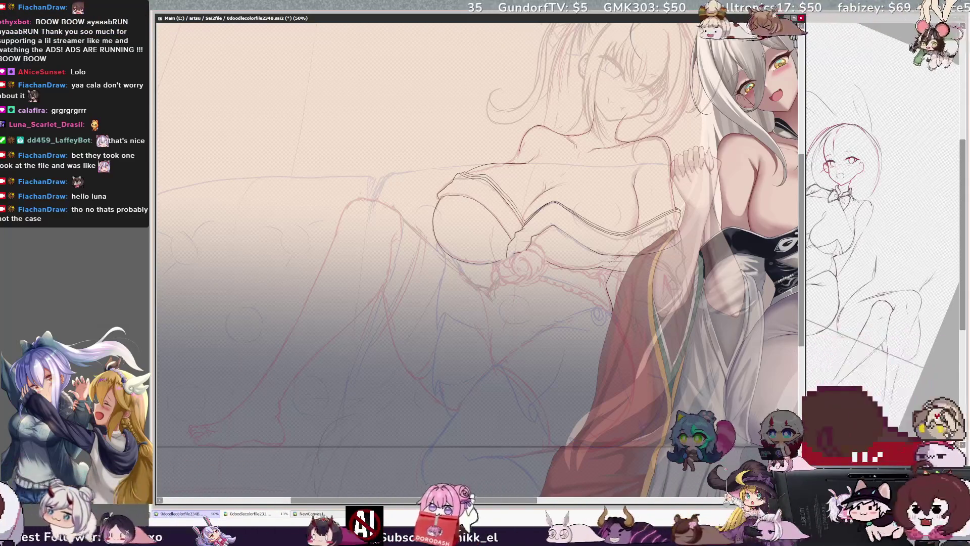
pyautogui.press('Delete')
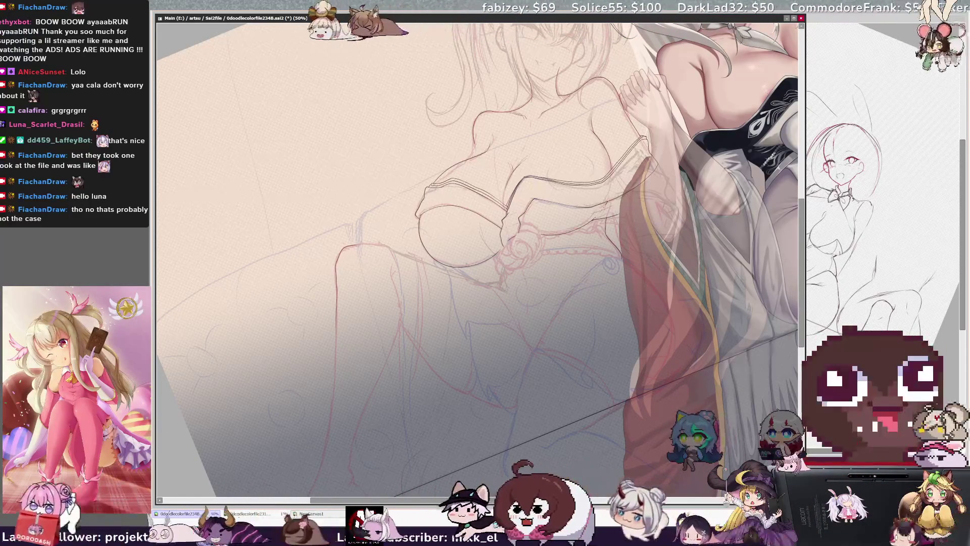
# Extend the red sketch line down the leg, undoing a stray dark leg stroke
pyautogui.scroll(-3, 480, 253)
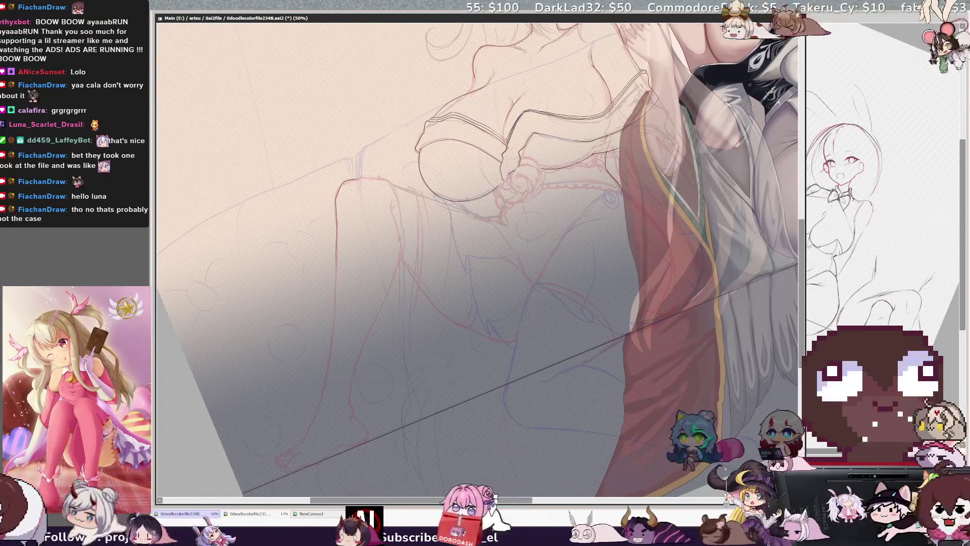
pyautogui.moveTo(335, 283); pyautogui.dragTo(331, 342)
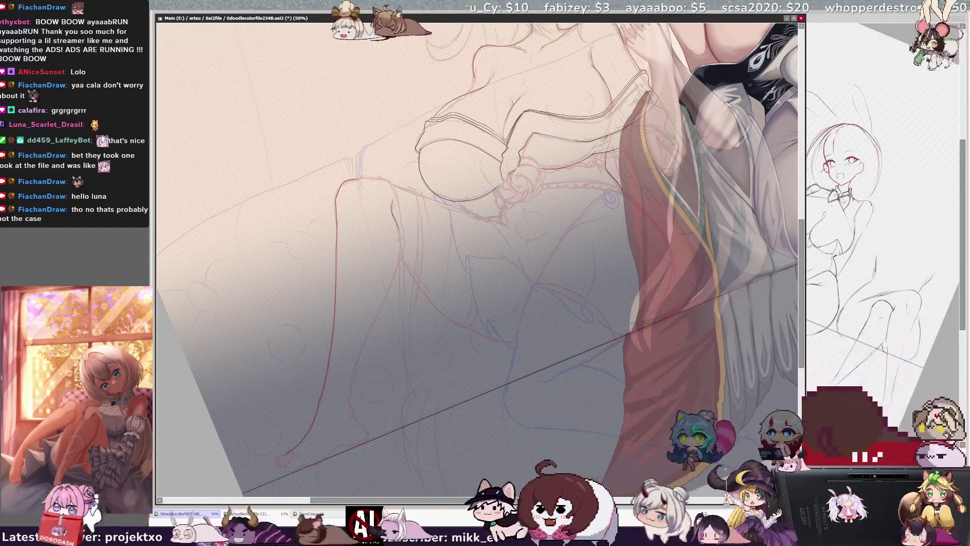
pyautogui.press('h')
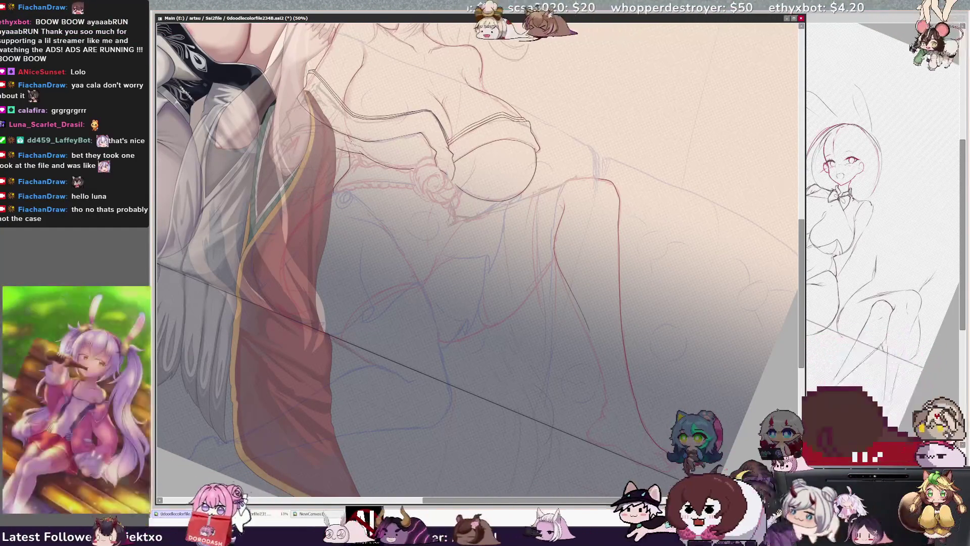
pyautogui.moveTo(555, 226)
pyautogui.mouseDown()
pyautogui.moveTo(561, 281)
pyautogui.moveTo(589, 333)
pyautogui.moveTo(605, 413)
pyautogui.mouseUp()
pyautogui.hotkey('ctrl', 'z')
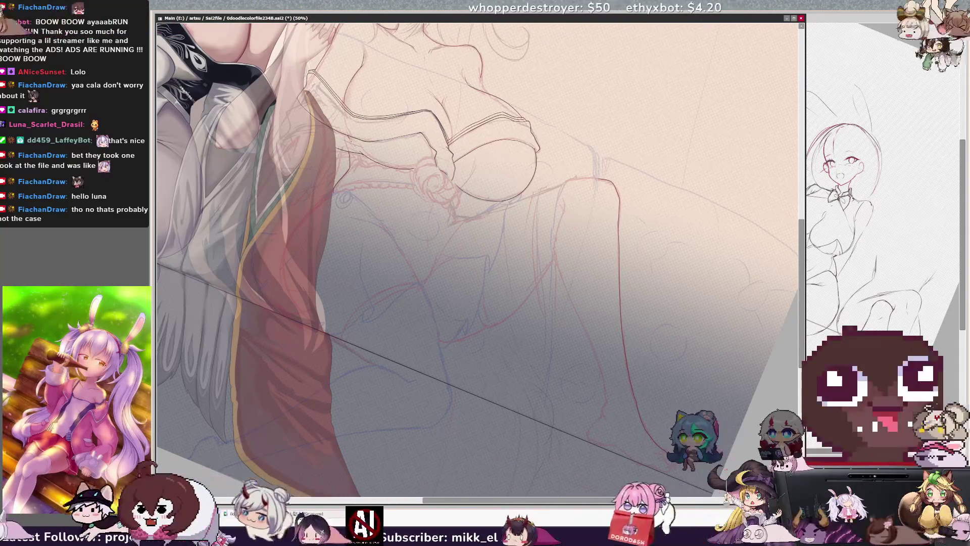
# Redraw the raised leg's outline in red, checking it in mirrored and rotated views
pyautogui.press('h')
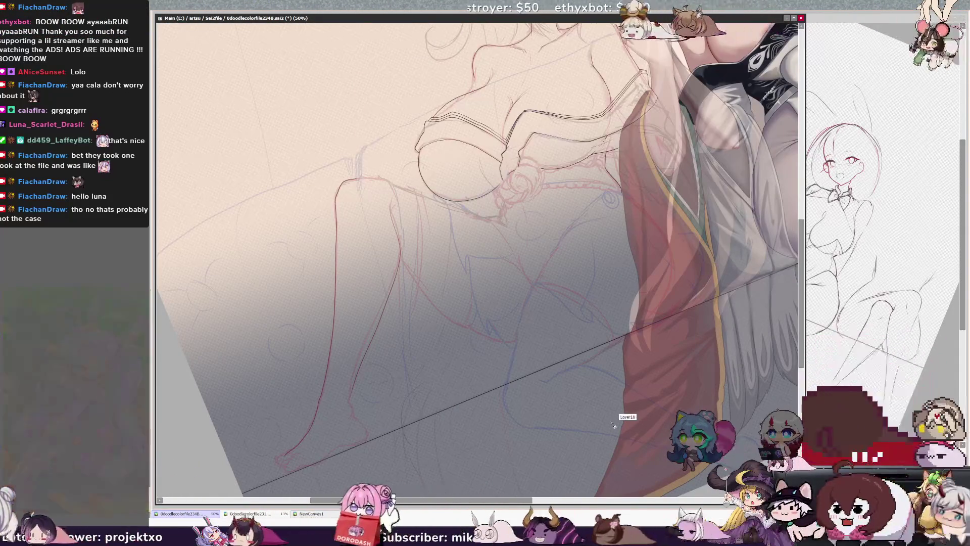
pyautogui.press('h')
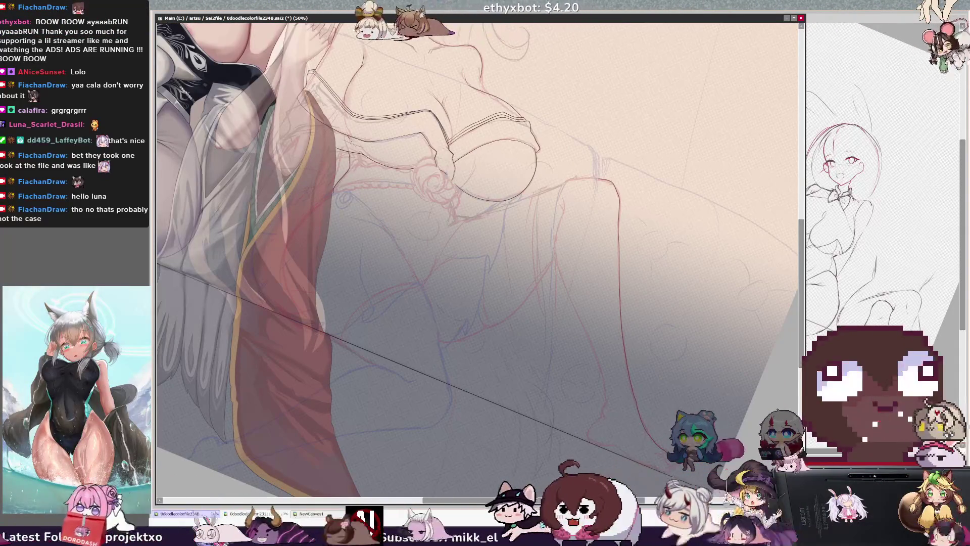
pyautogui.moveTo(559, 219)
pyautogui.mouseDown()
pyautogui.moveTo(558, 251)
pyautogui.moveTo(595, 367)
pyautogui.mouseUp()
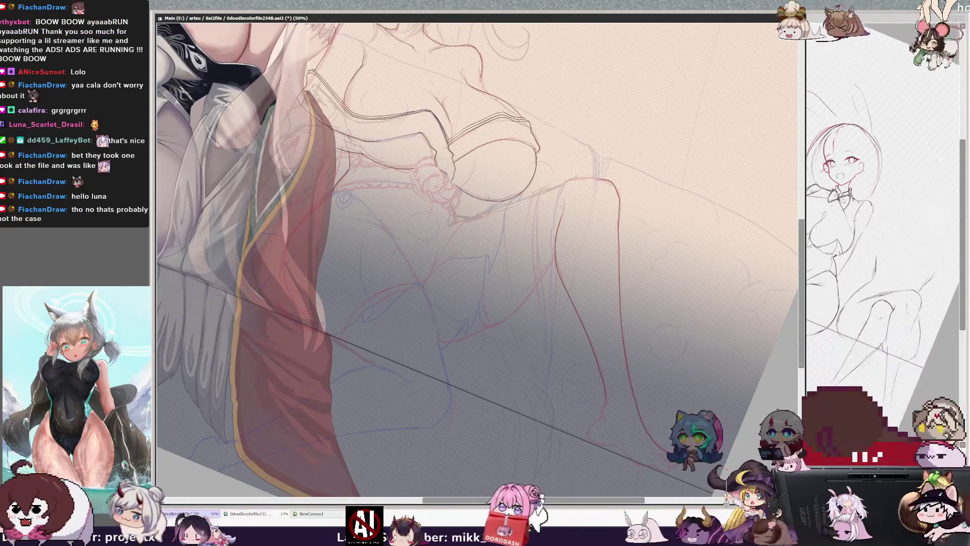
pyautogui.press('h')
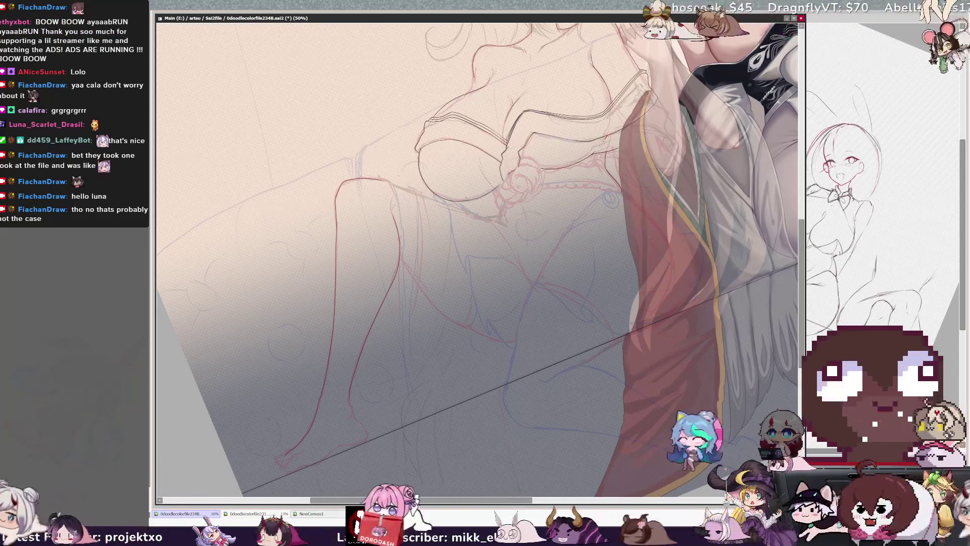
pyautogui.press('Delete')
pyautogui.press('Delete')
pyautogui.press('Delete')
pyautogui.press('Delete')
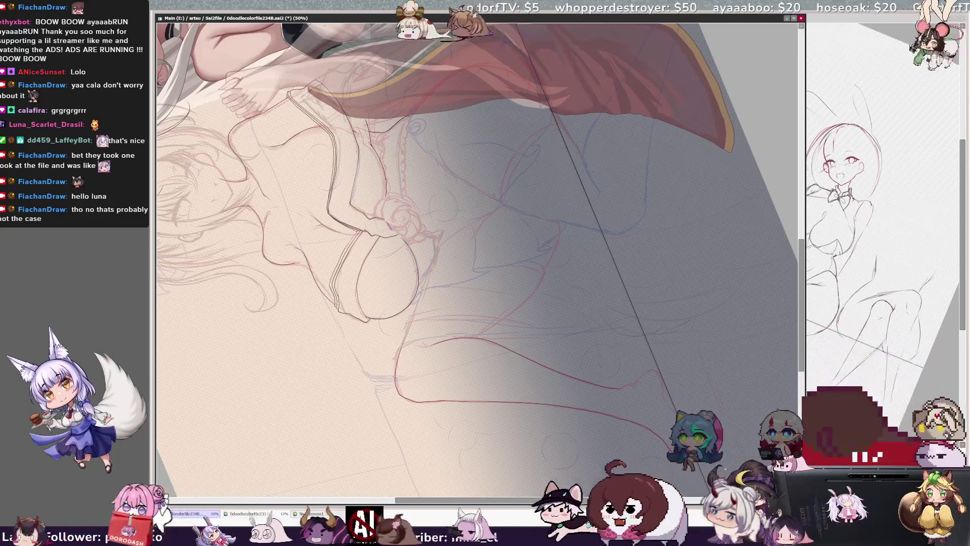
pyautogui.press('Delete')
pyautogui.press('Delete')
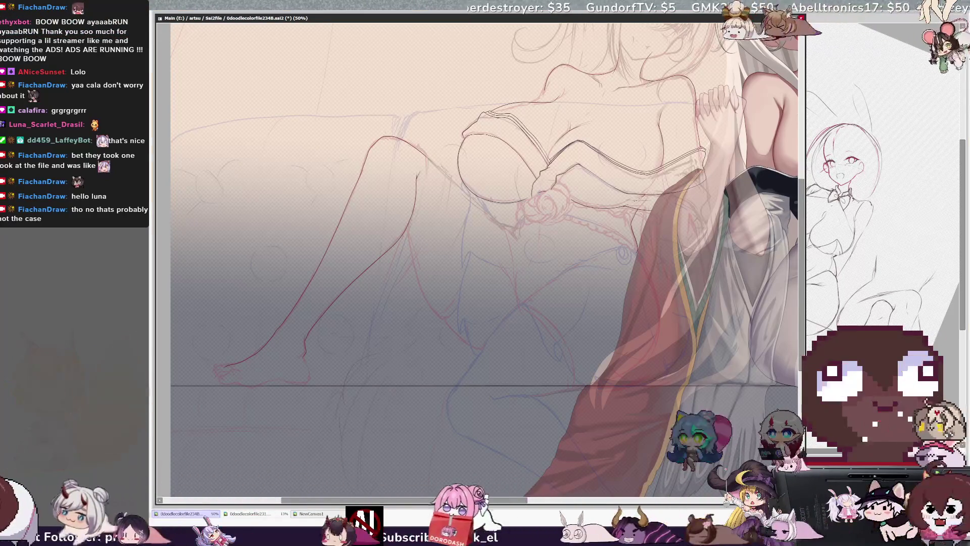
# Clear the darker sketch strokes and zoom in on the second girl's leg
pyautogui.press('Delete')
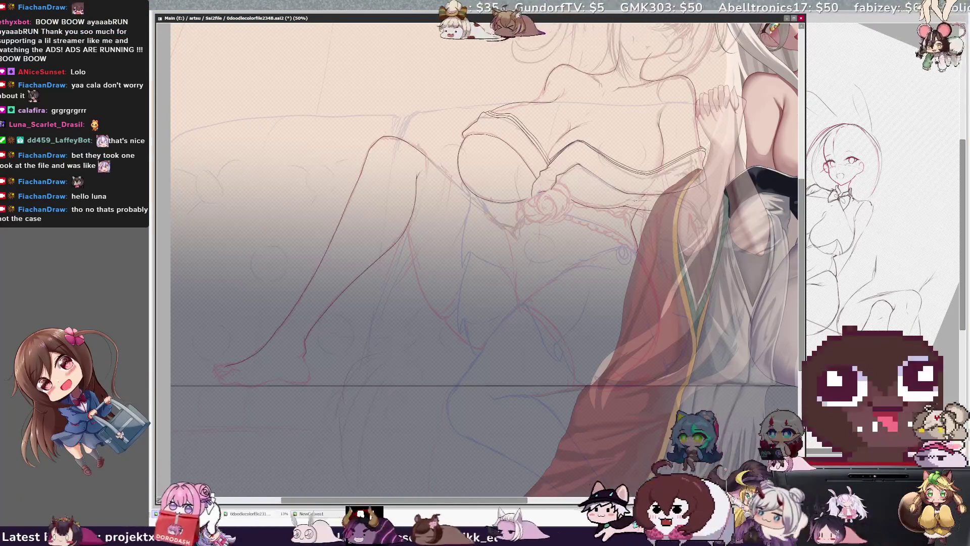
pyautogui.hotkey('ctrl', '+')
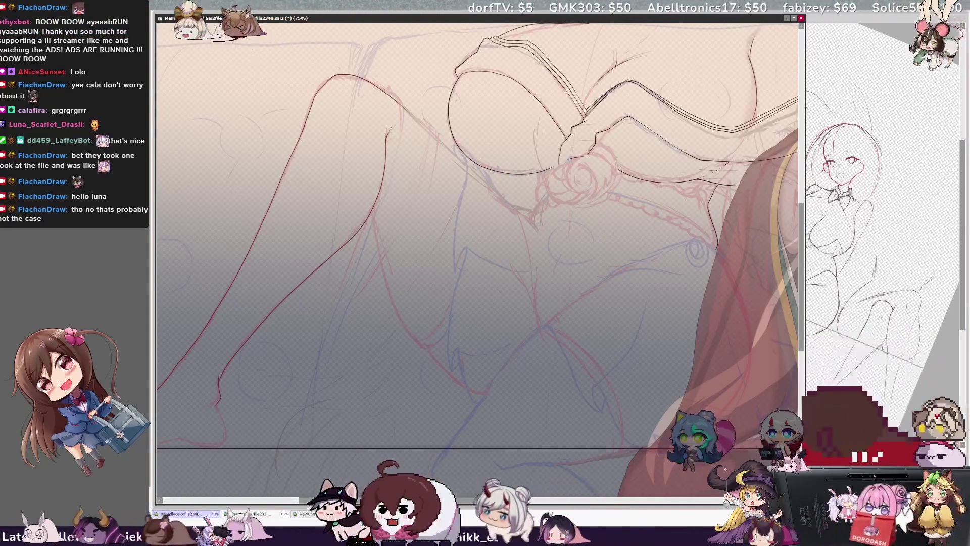
pyautogui.moveTo(442, 499); pyautogui.dragTo(405, 499)
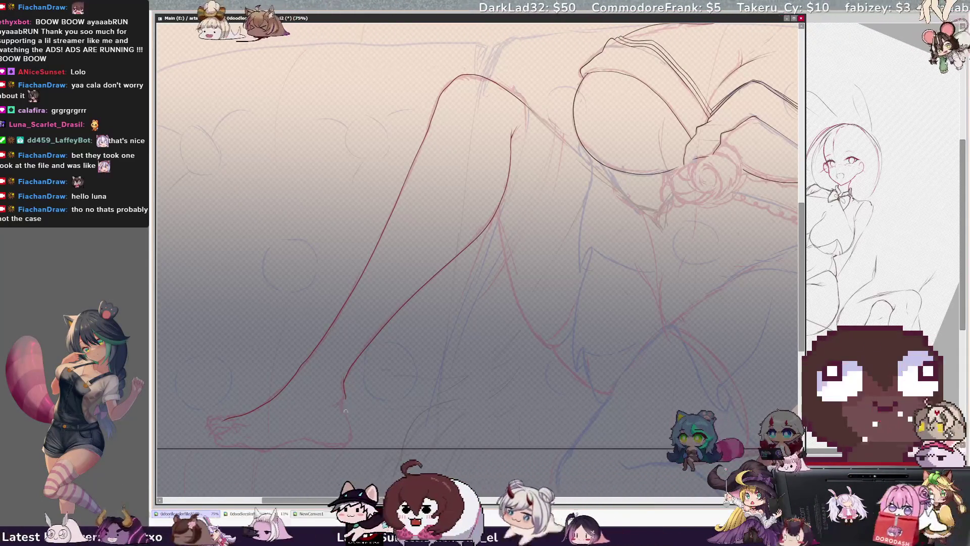
pyautogui.press('h')
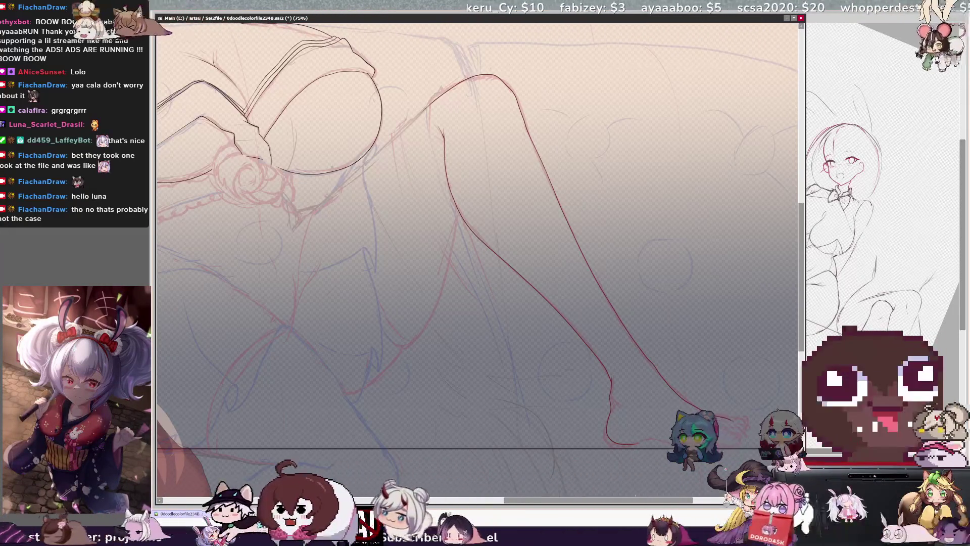
pyautogui.moveTo(626, 500); pyautogui.dragTo(652, 500)
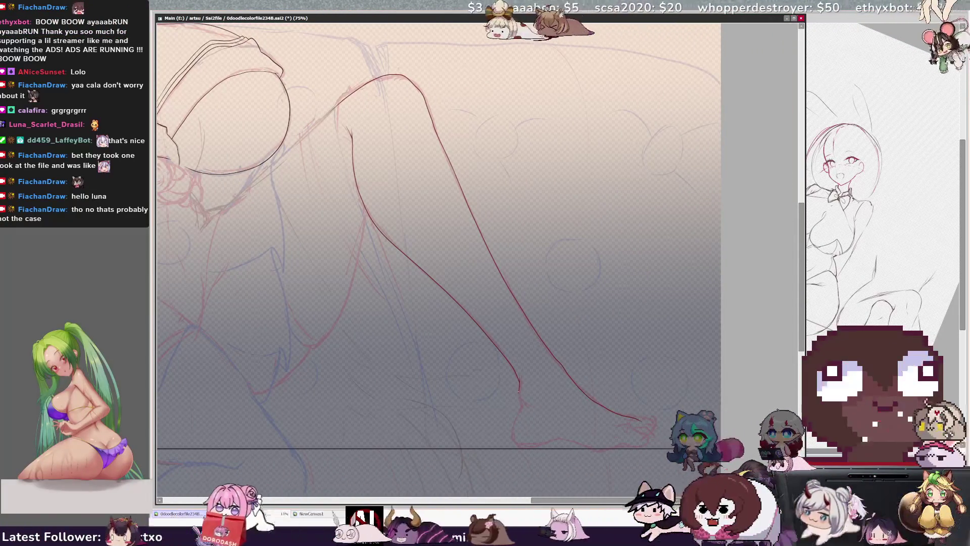
# Add the heel and toe lines to the foot, then lasso-select the outstretched leg
pyautogui.moveTo(520, 389)
pyautogui.mouseDown()
pyautogui.moveTo(520, 438)
pyautogui.moveTo(576, 444)
pyautogui.mouseUp()
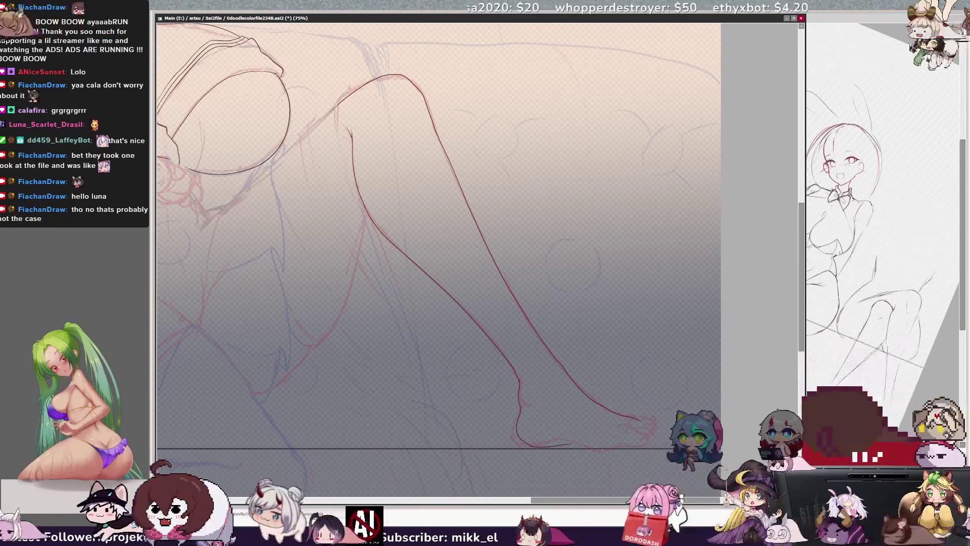
pyautogui.press('h')
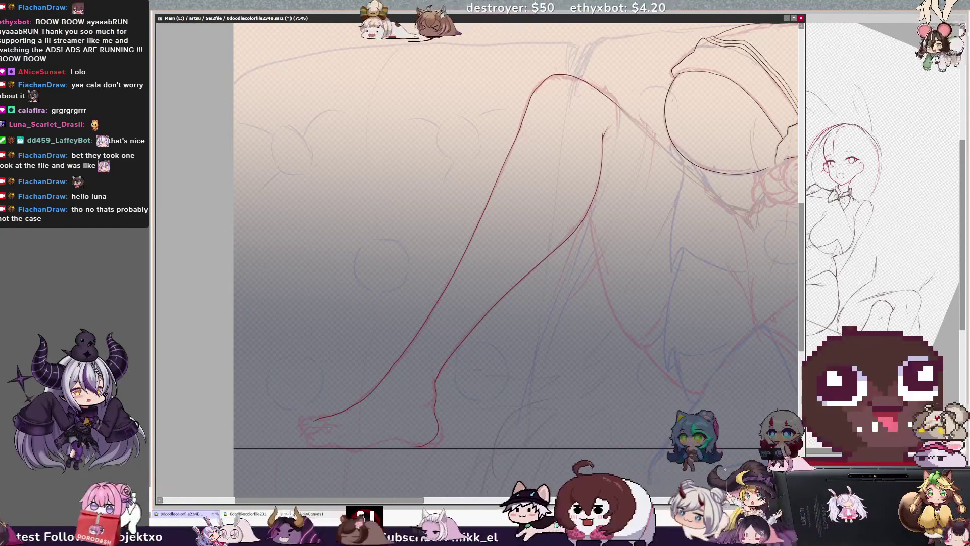
pyautogui.moveTo(320, 429)
pyautogui.mouseDown()
pyautogui.moveTo(313, 447)
pyautogui.moveTo(338, 448)
pyautogui.mouseUp()
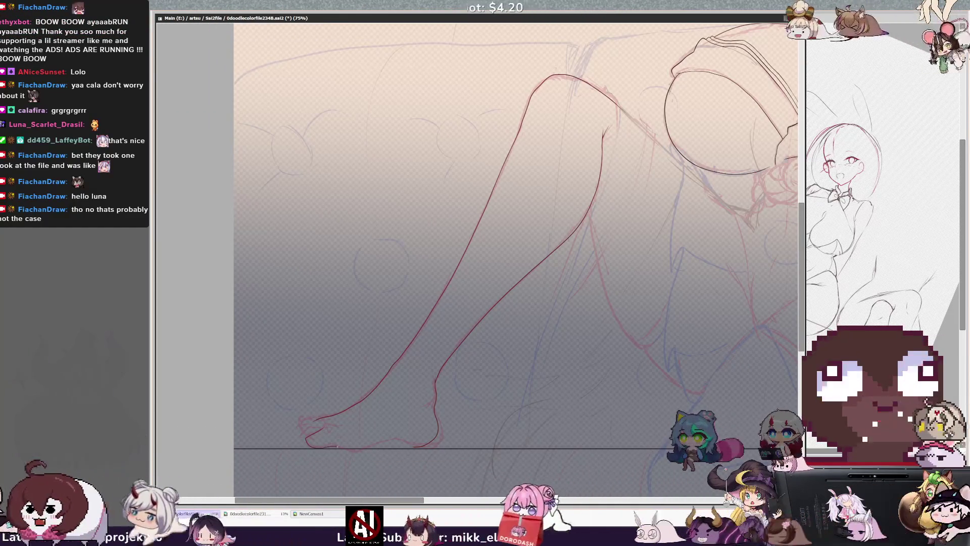
pyautogui.hotkey('ctrl', 'z')
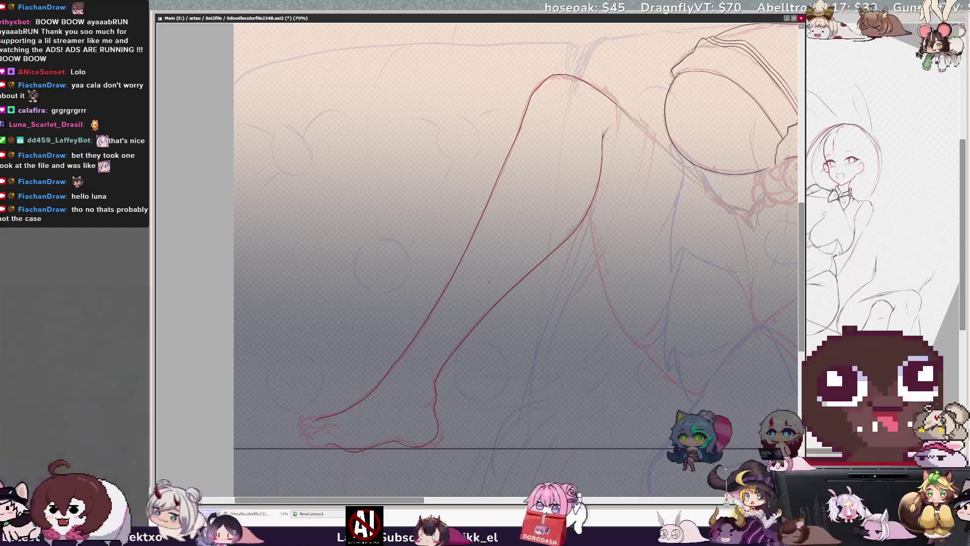
pyautogui.moveTo(277, 337); pyautogui.dragTo(292, 466)
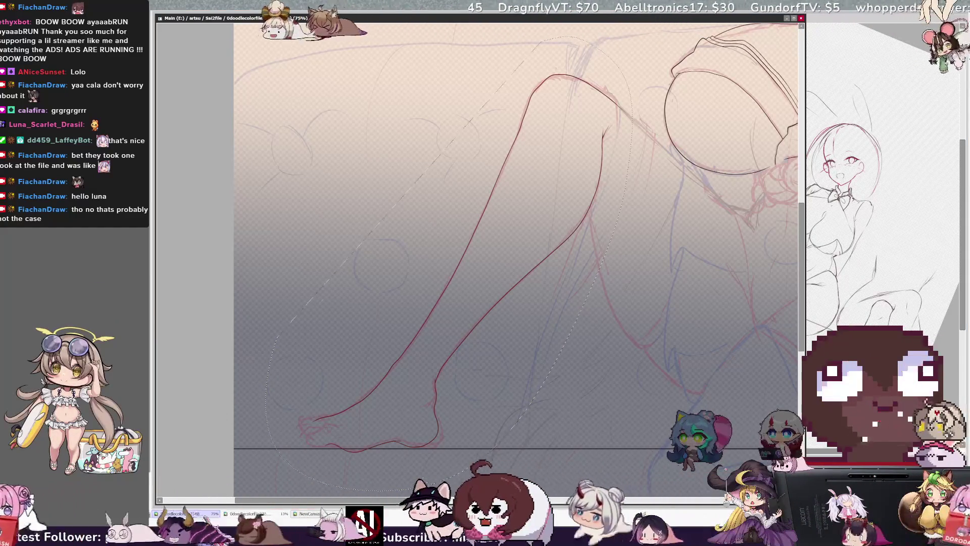
# Transform the lasso-selected leg slightly, deselect, and rotate the canvas so the leg lies horizontal
pyautogui.hotkey('ctrl', 't')
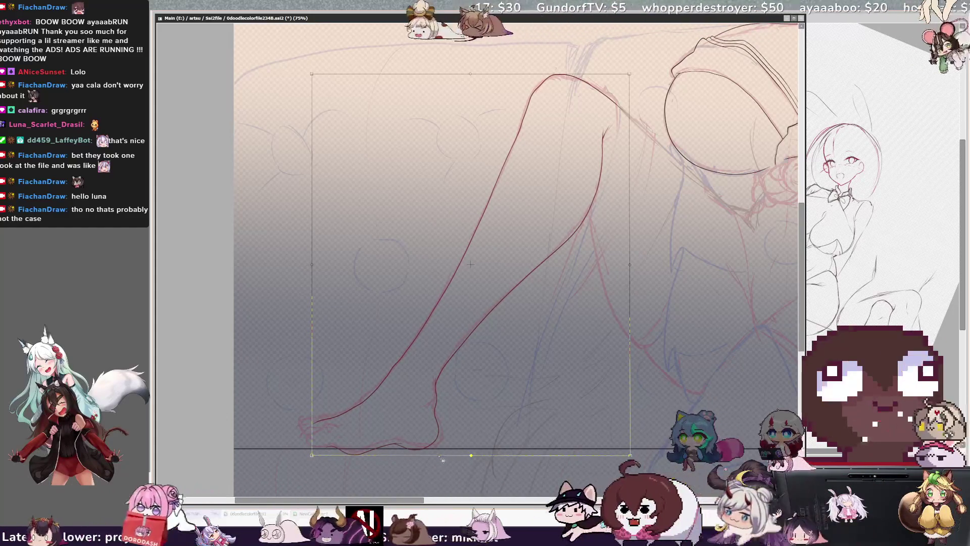
pyautogui.press('Return')
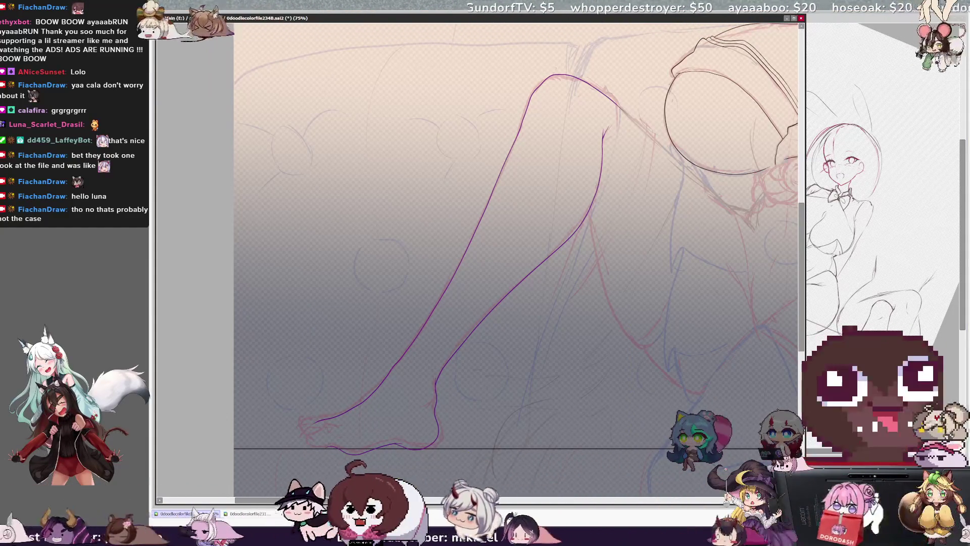
pyautogui.hotkey('ctrl', 'd')
pyautogui.moveTo(192, 199)
pyautogui.mouseDown()
pyautogui.moveTo(253, 227)
pyautogui.moveTo(353, 324)
pyautogui.mouseUp()
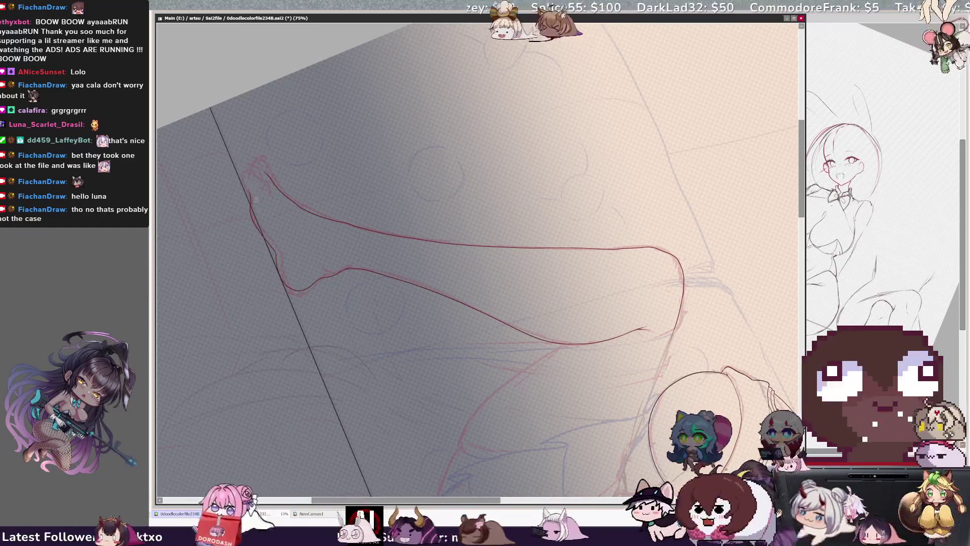
pyautogui.press('Home')
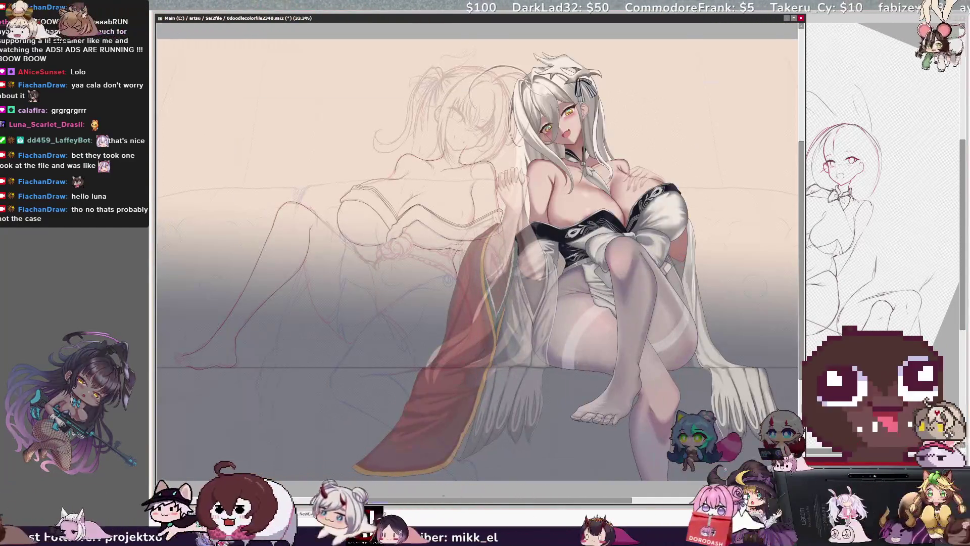
pyautogui.moveTo(430, 502); pyautogui.dragTo(408, 502)
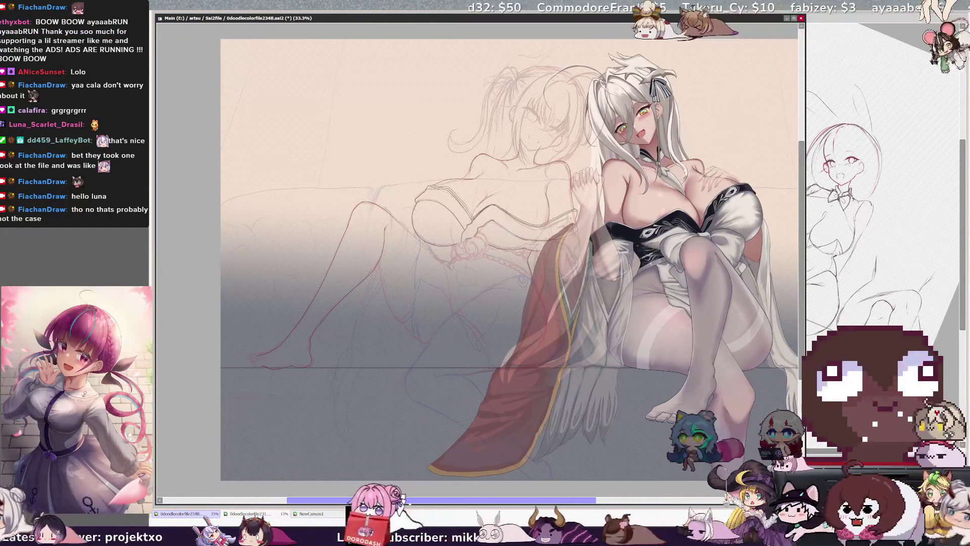
pyautogui.hotkey('ctrl', '+')
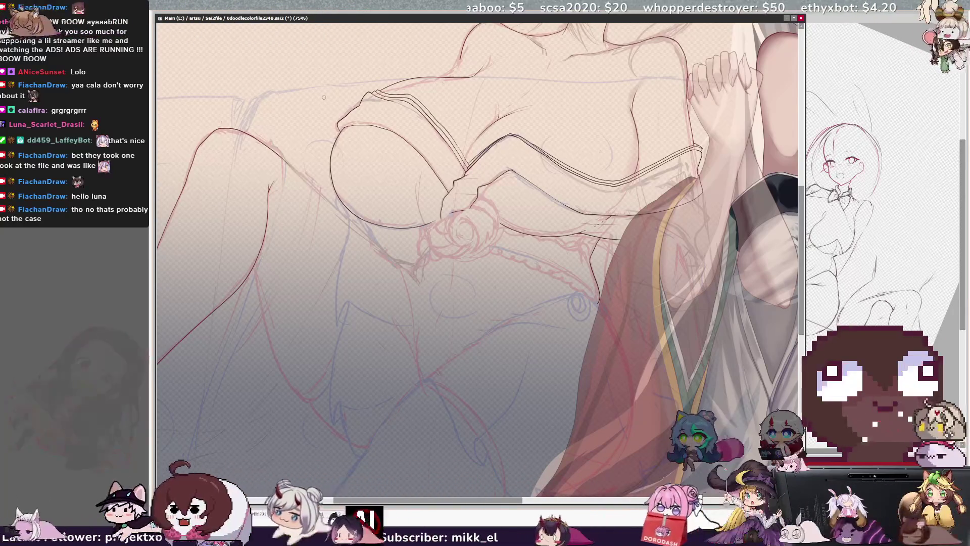
pyautogui.hotkey('ctrl', '-')
pyautogui.hotkey('ctrl', '-')
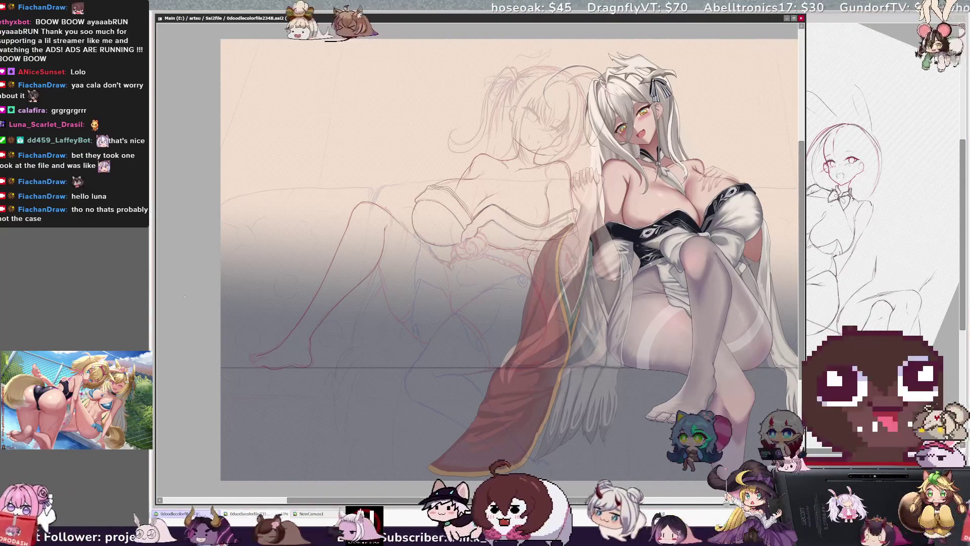
# Magic-wand select the torso inside the lineart and bucket-fill it with a brownish skin tone
pyautogui.click(530, 189)
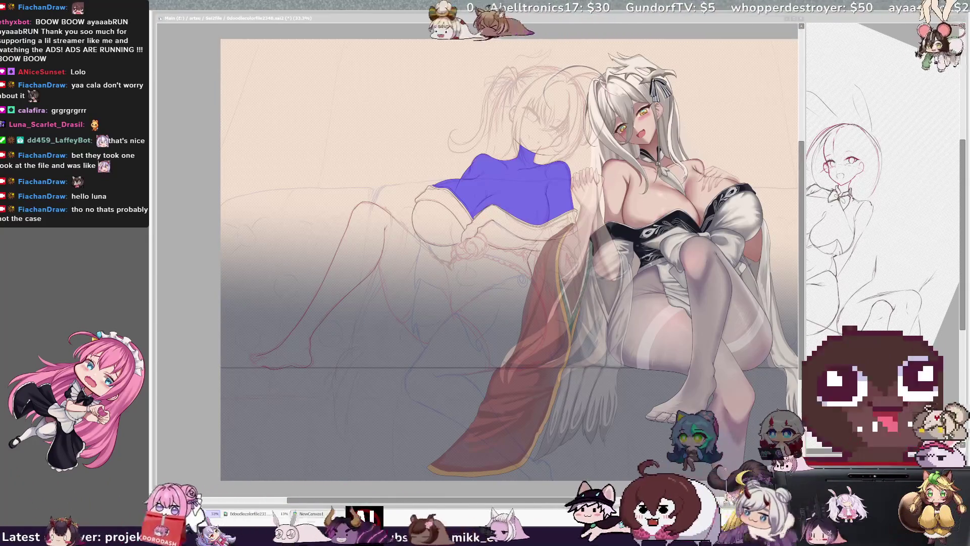
pyautogui.hotkey('alt', 'Tab')
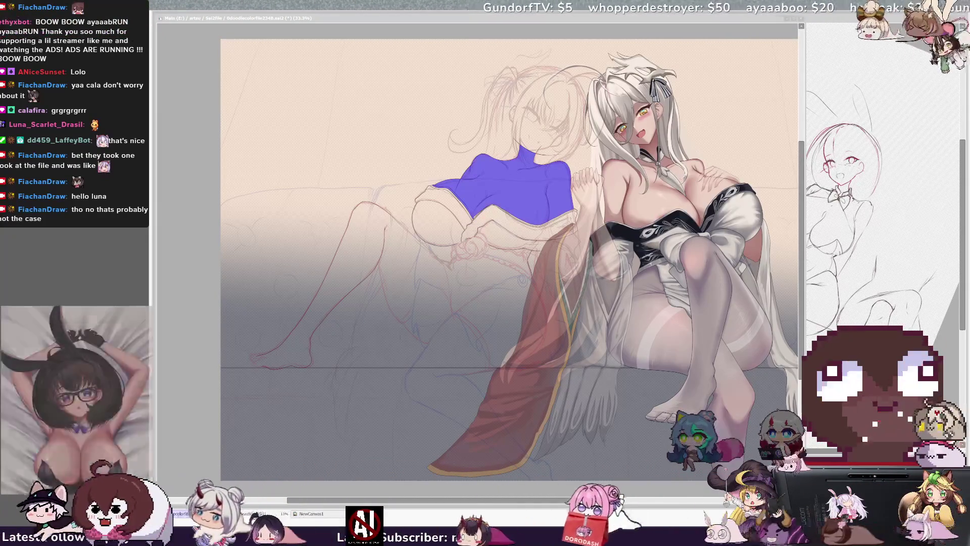
pyautogui.hotkey('alt', 'Tab')
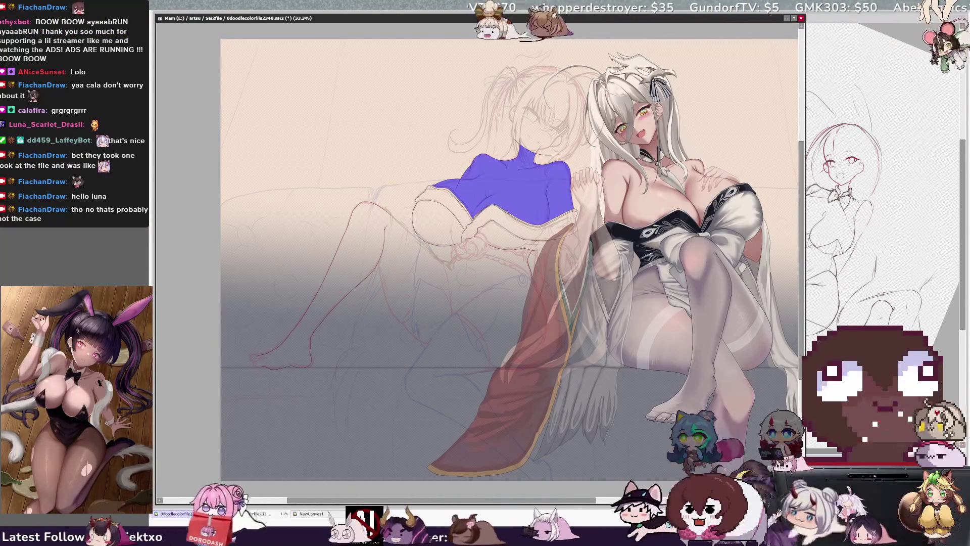
pyautogui.hotkey('ctrl', 'd')
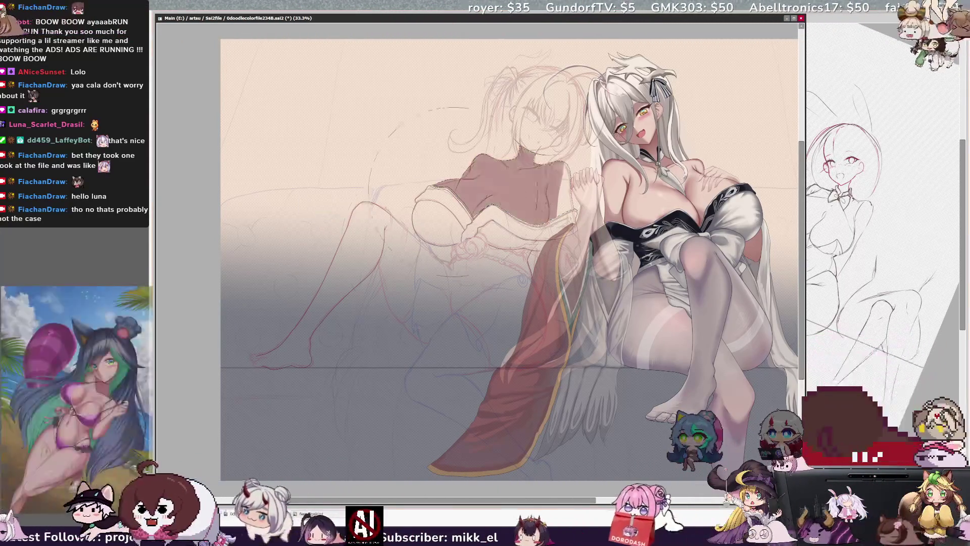
pyautogui.click(506, 187)
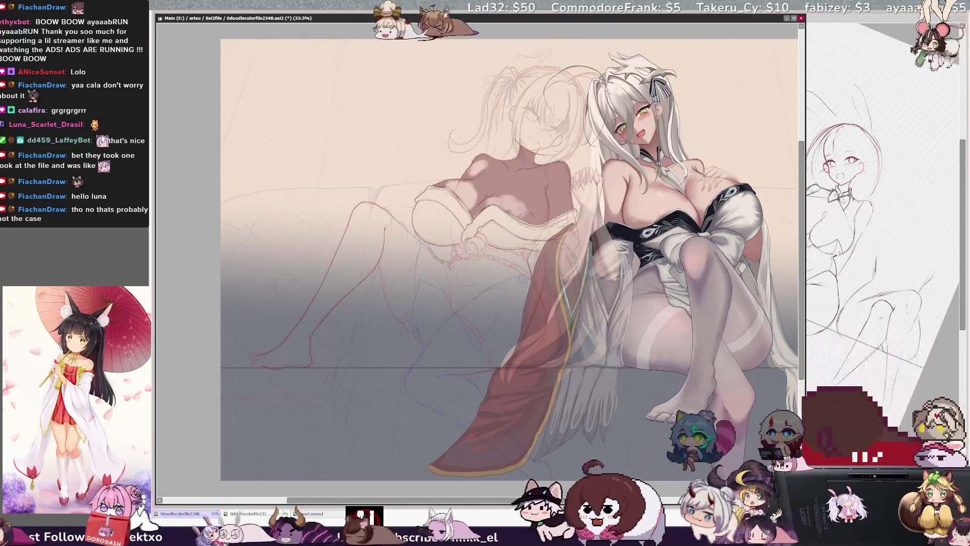
pyautogui.press(']')
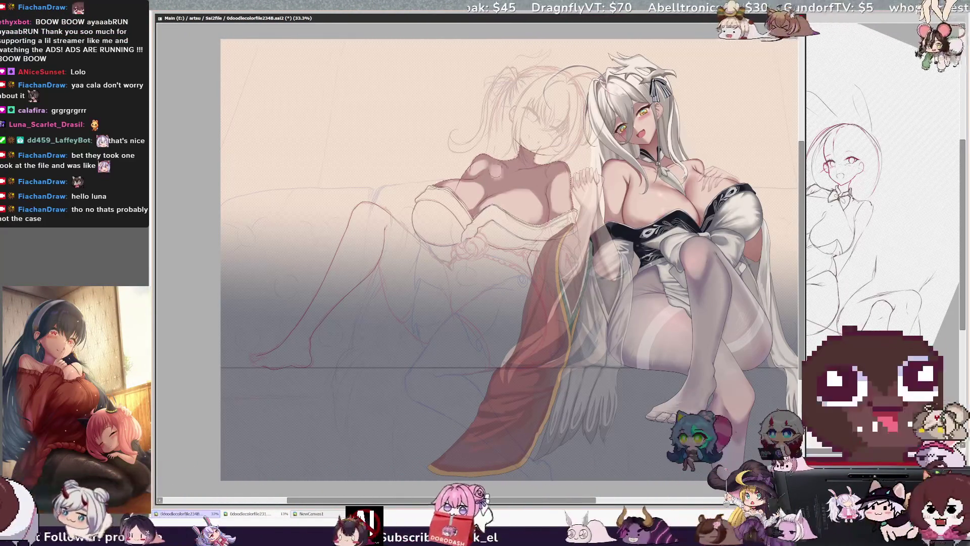
# Add a shading layer and paint darker skin shadows under the chest, neck and arms
pyautogui.hotkey('ctrl', 'n')
pyautogui.press('Return')
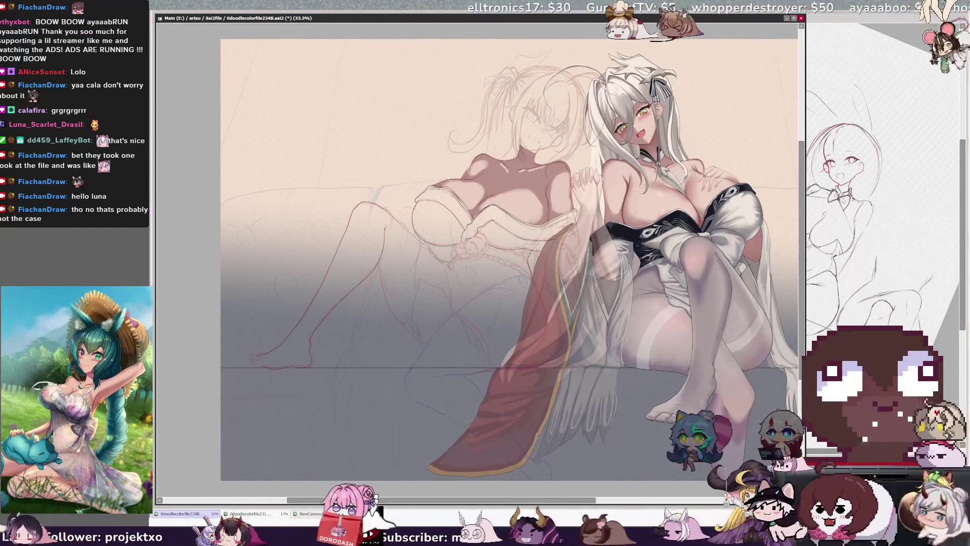
pyautogui.scroll(3, 495, 254)
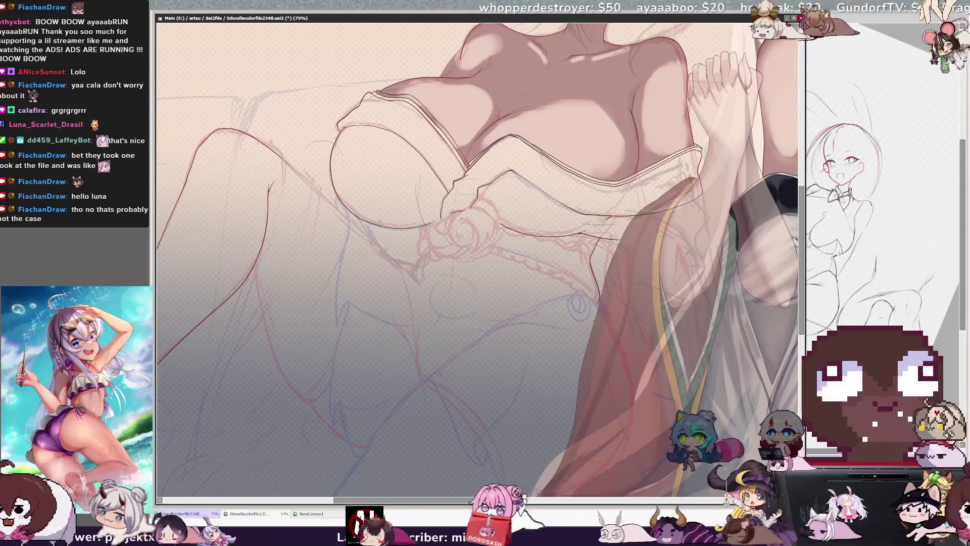
pyautogui.hscroll(3, 478, 255)
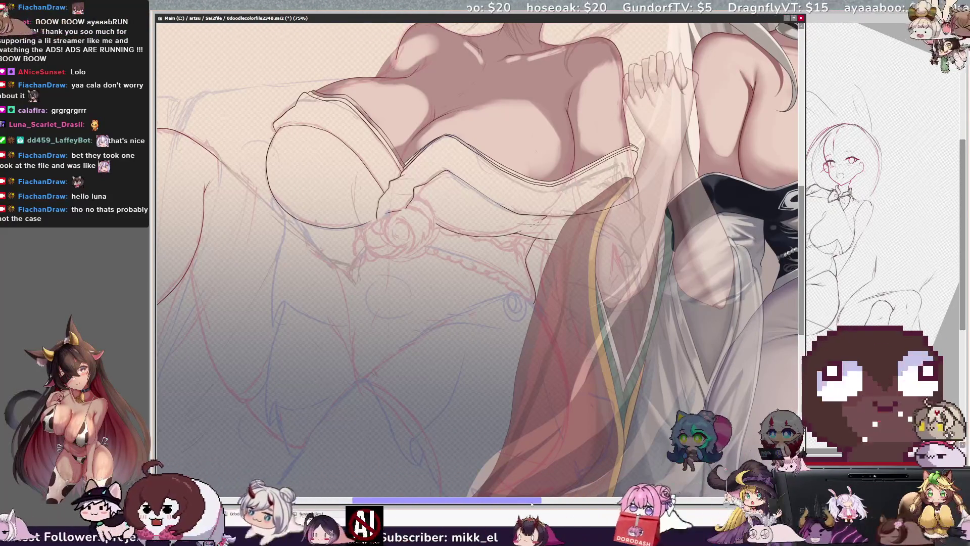
pyautogui.scroll(-3, 478, 255)
pyautogui.scroll(1, 478, 255)
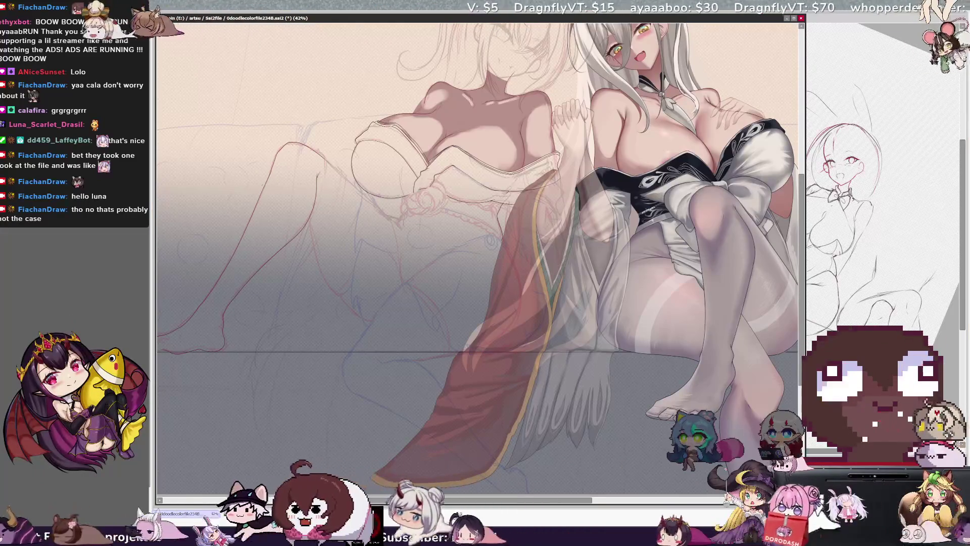
pyautogui.scroll(1, 478, 255)
pyautogui.scroll(3, 801, 295)
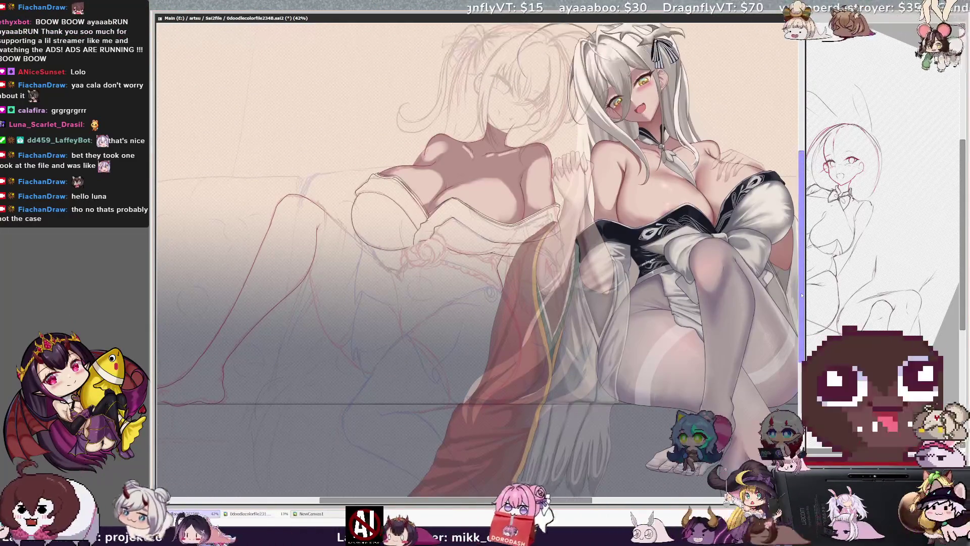
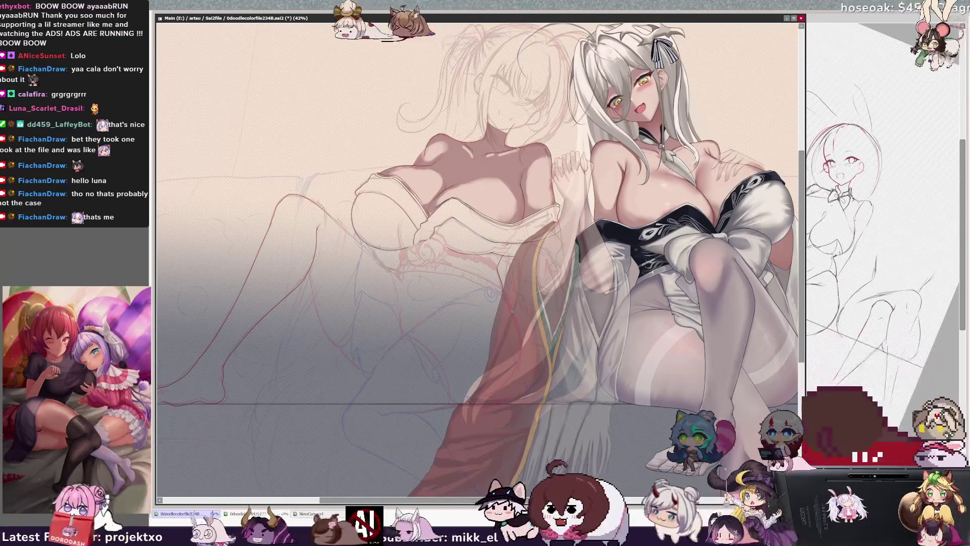
# Undo the last stroke and zoom the canvas from 42% to 50%
pyautogui.hotkey('ctrl', 'z')
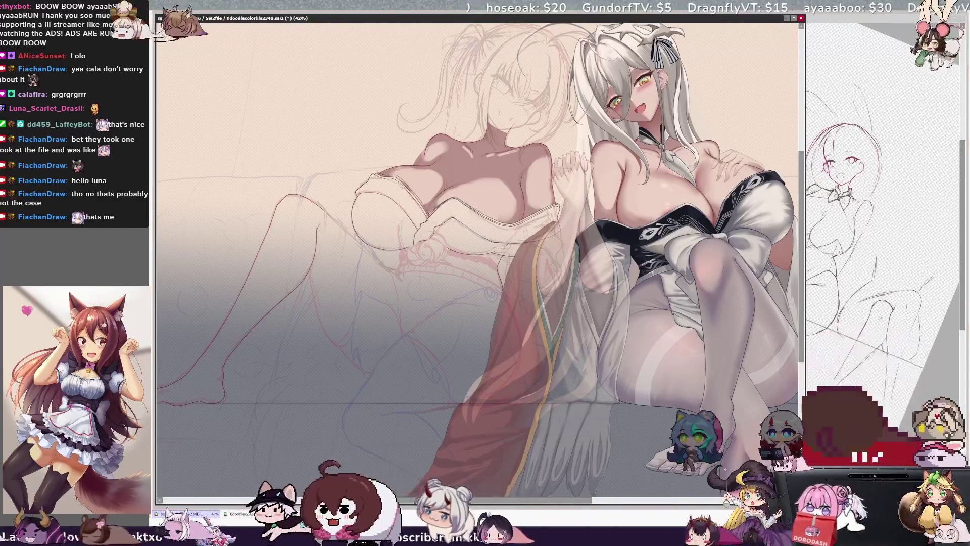
pyautogui.hotkey('ctrl', '+')
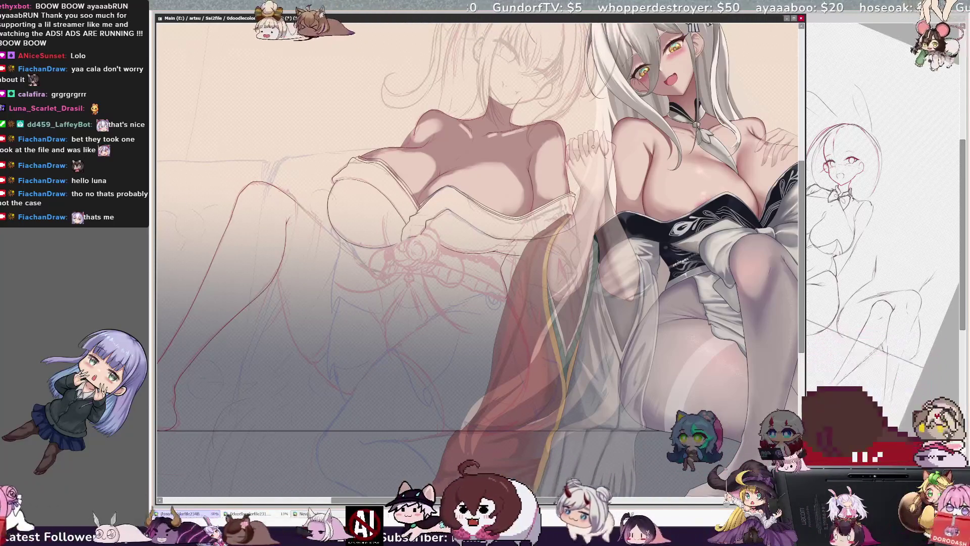
# Scroll the canvas so the left girl's chest and dress lineart sit centered
pyautogui.moveTo(555, 500); pyautogui.dragTo(539, 501)
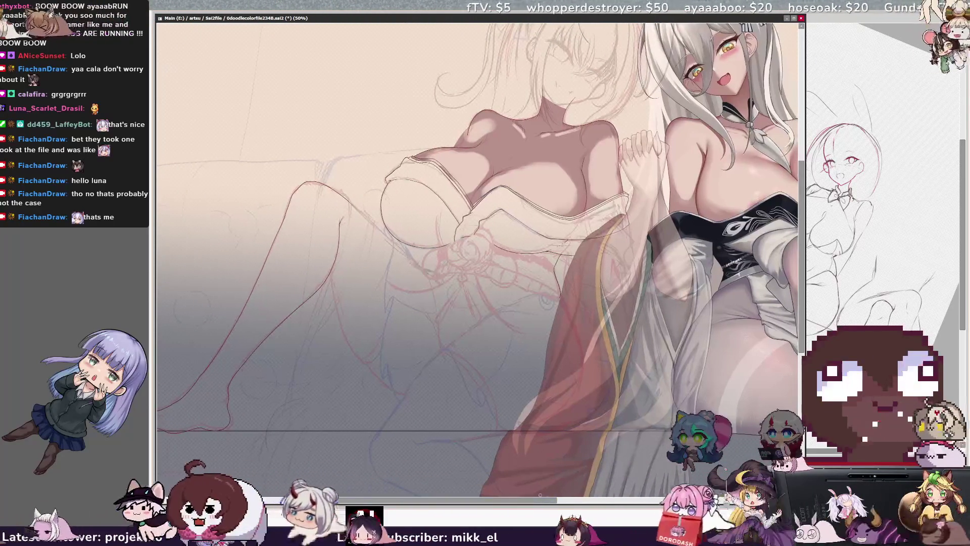
pyautogui.moveTo(801, 203); pyautogui.dragTo(801, 219)
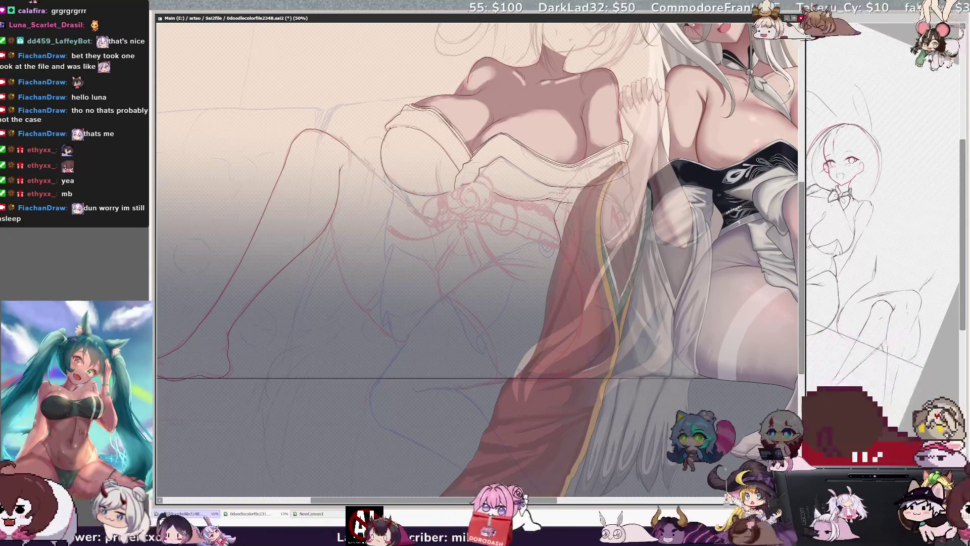
pyautogui.press('h')
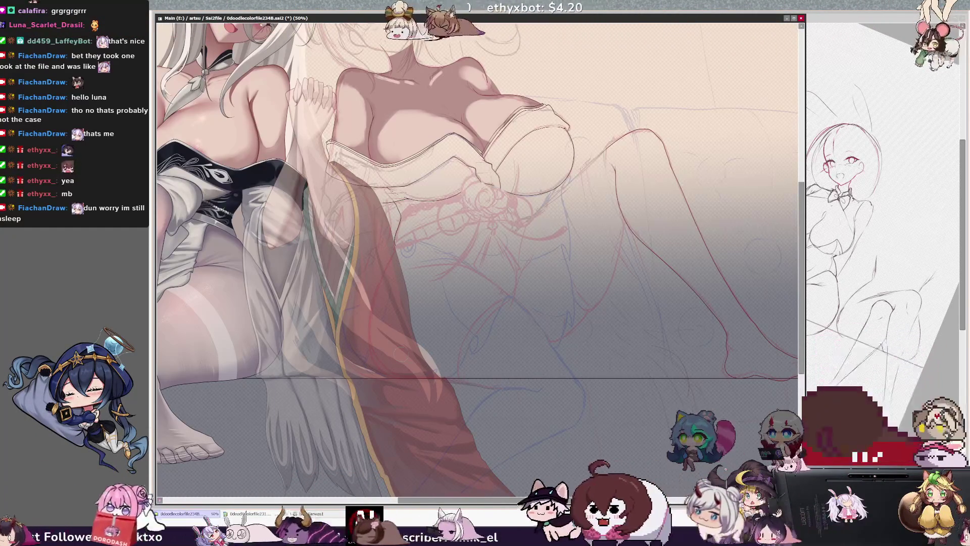
# Check the drawing mirrored and back, then zoom to 100% on the left figure's bow and dress
pyautogui.press('h')
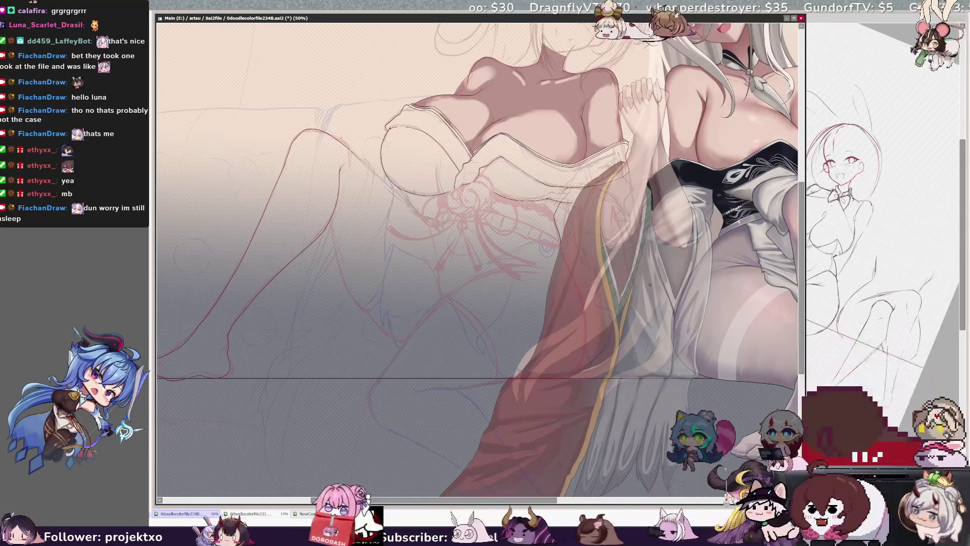
pyautogui.moveTo(651, 285); pyautogui.dragTo(617, 285)
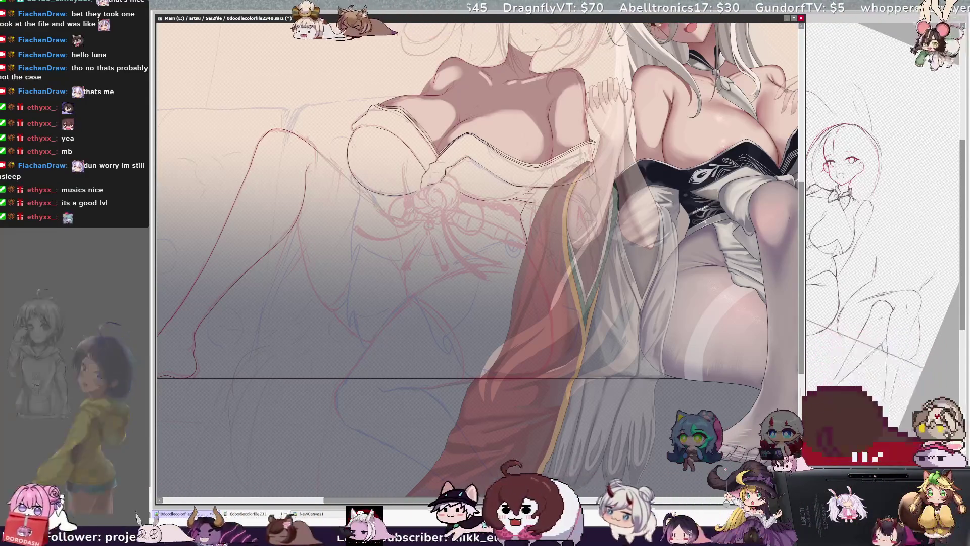
pyautogui.press('h')
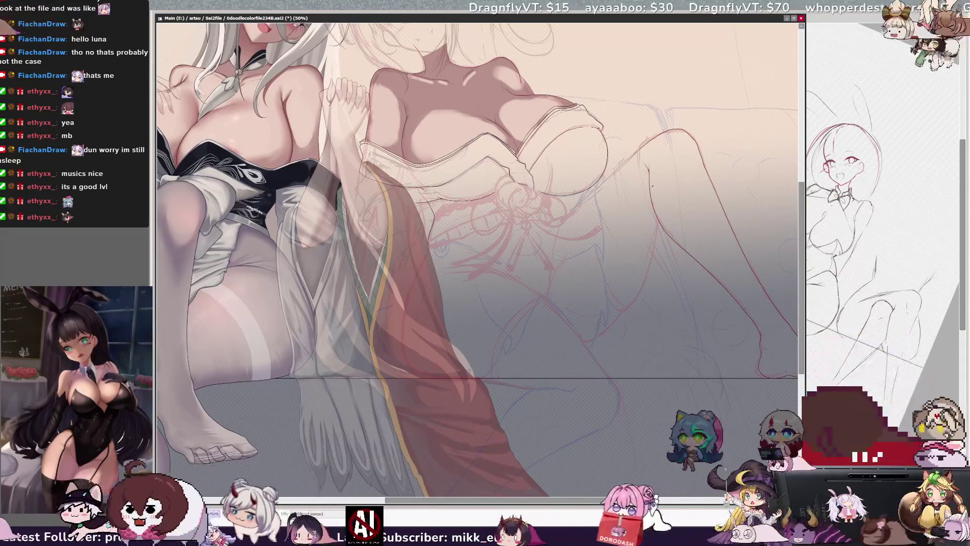
pyautogui.press('h')
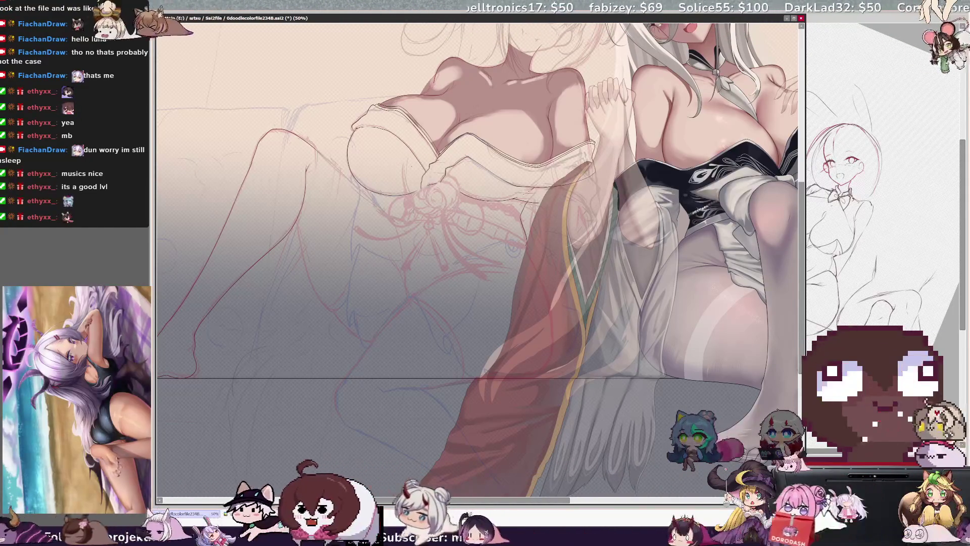
pyautogui.hotkey('ctrl', '+')
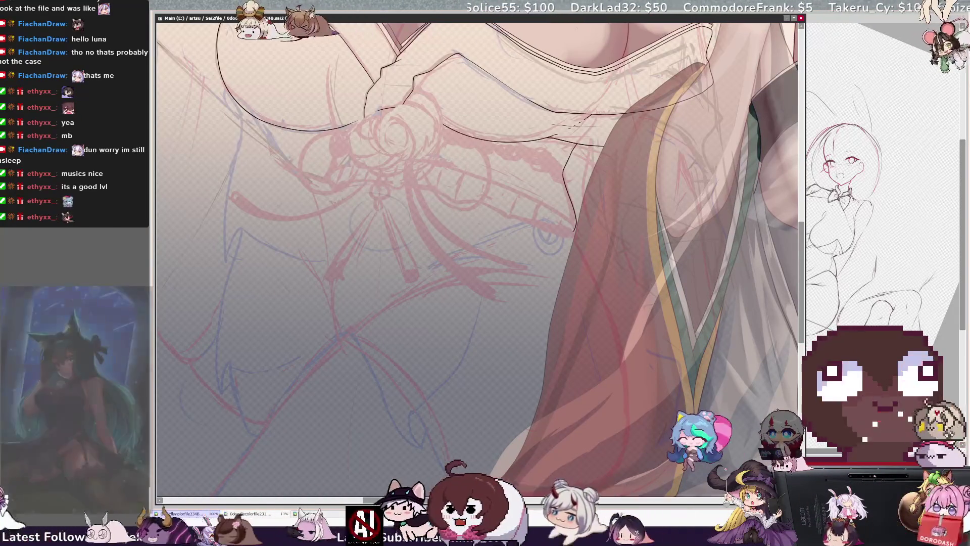
# On the rotated canvas, ink strokes along the dress edge and fold, adjusting brush size
pyautogui.moveTo(326, 183)
pyautogui.mouseDown()
pyautogui.moveTo(440, 196)
pyautogui.moveTo(492, 217)
pyautogui.mouseUp()
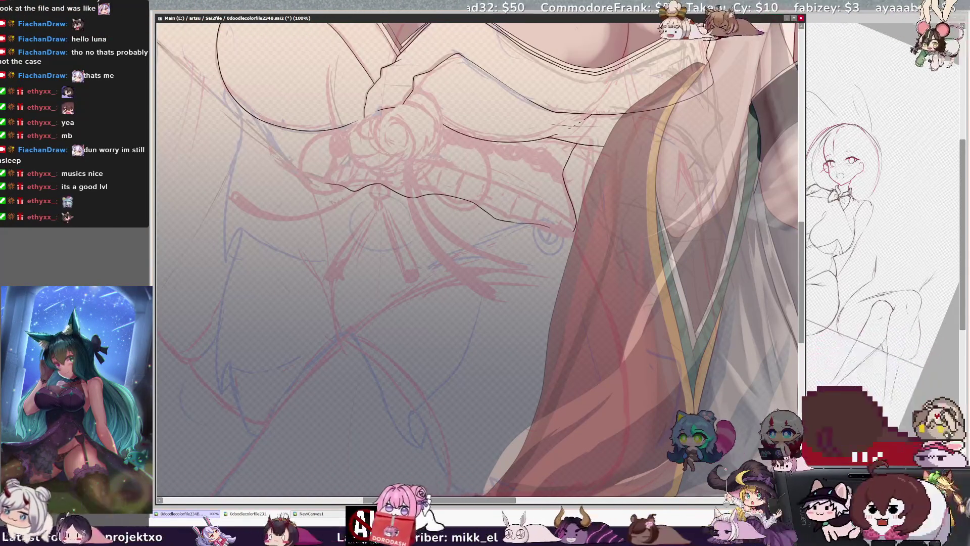
pyautogui.press('h')
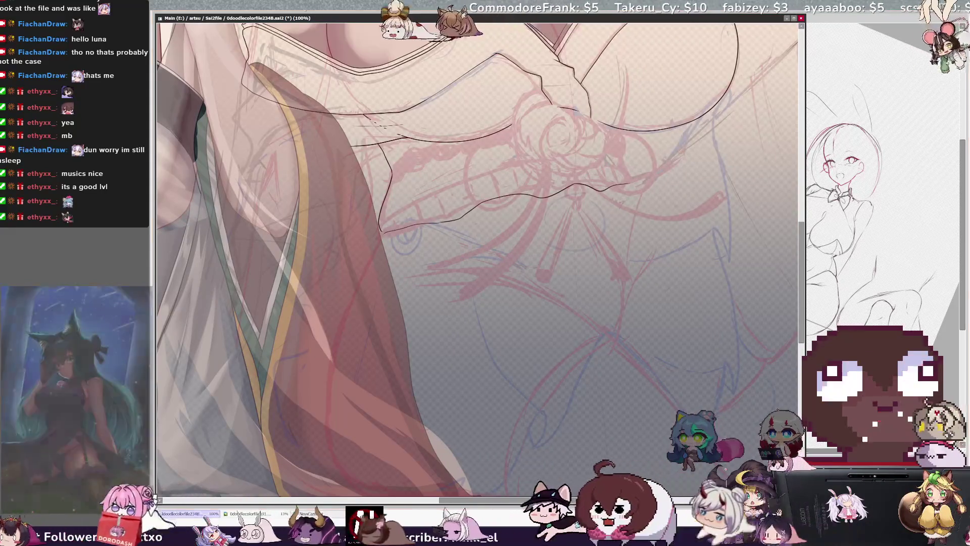
pyautogui.press('Delete')
pyautogui.press('Delete')
pyautogui.press('Delete')
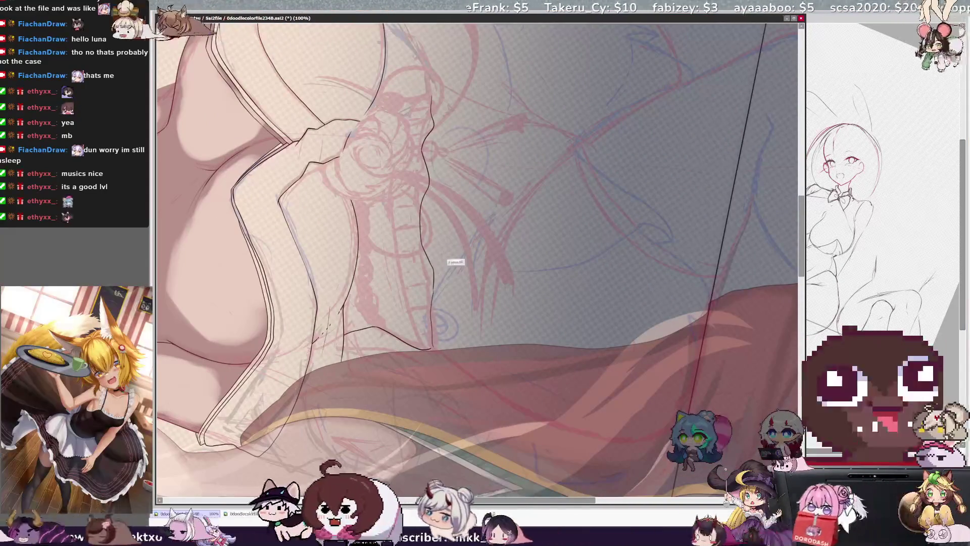
pyautogui.moveTo(434, 281); pyautogui.dragTo(438, 319)
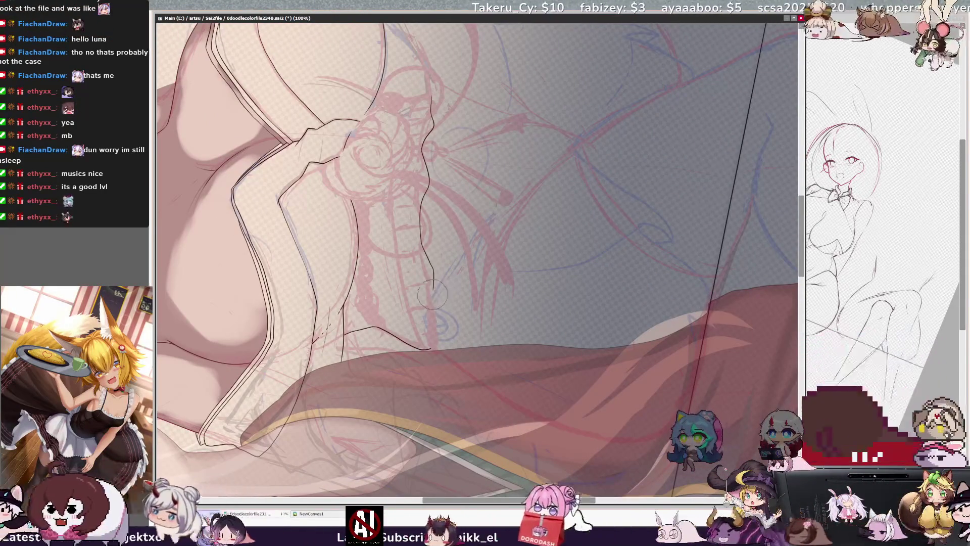
pyautogui.rightClick(430, 290)
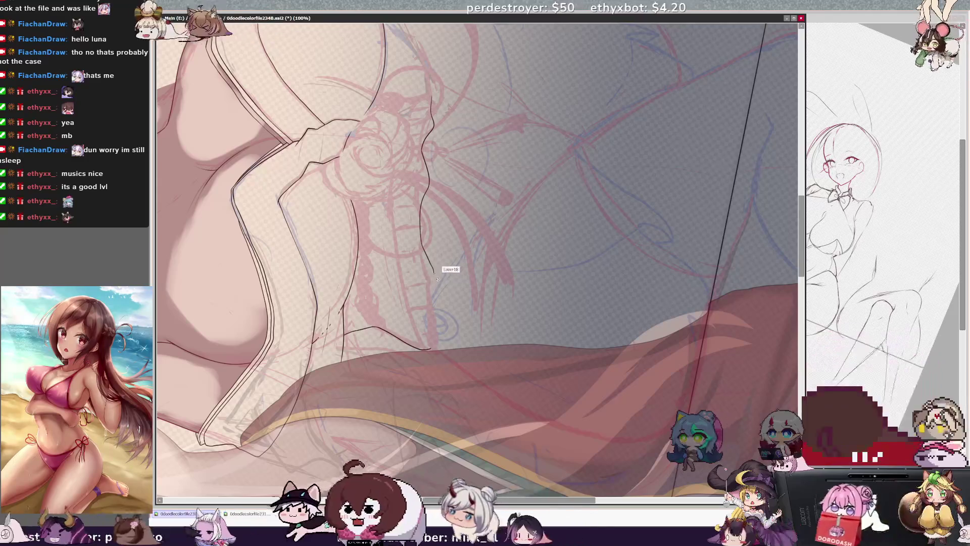
pyautogui.moveTo(434, 280); pyautogui.dragTo(434, 326)
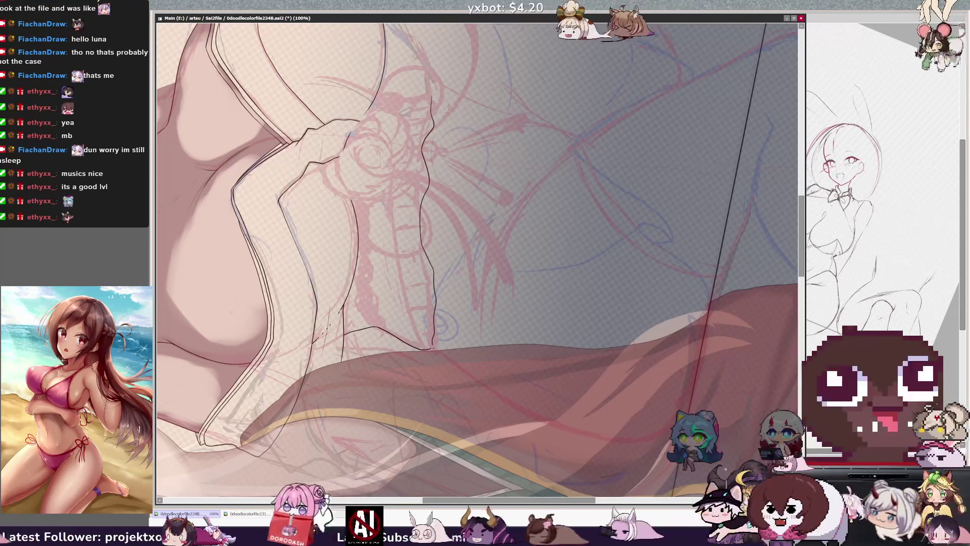
pyautogui.moveTo(434, 345); pyautogui.dragTo(437, 354)
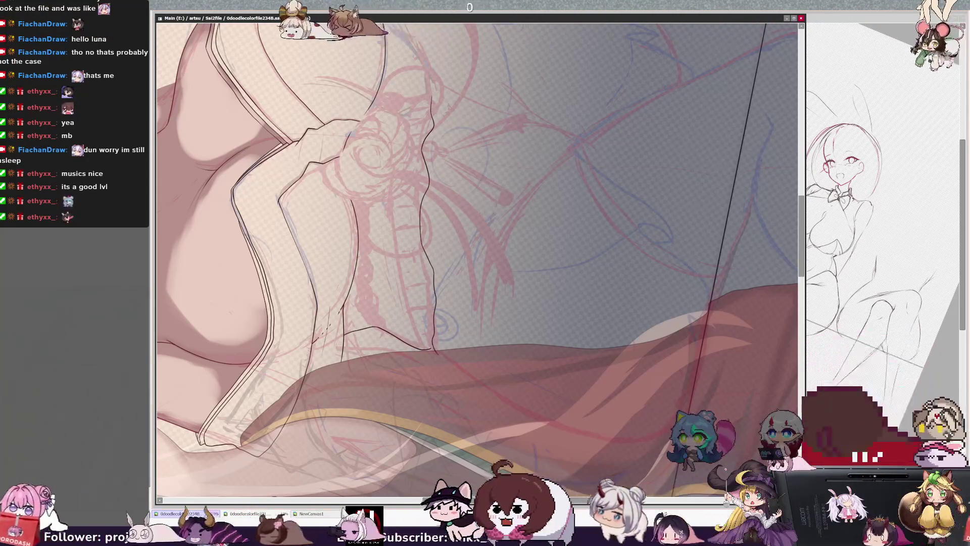
# Join the two contour ends with a short stroke, reset rotation and check mirrored
pyautogui.press('Home')
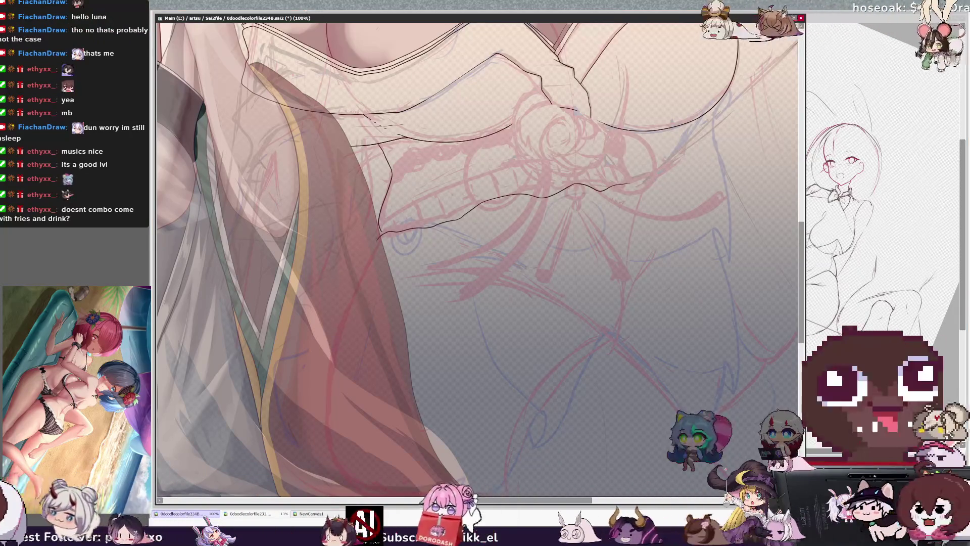
pyautogui.press('Delete')
pyautogui.press('Delete')
pyautogui.press('Delete')
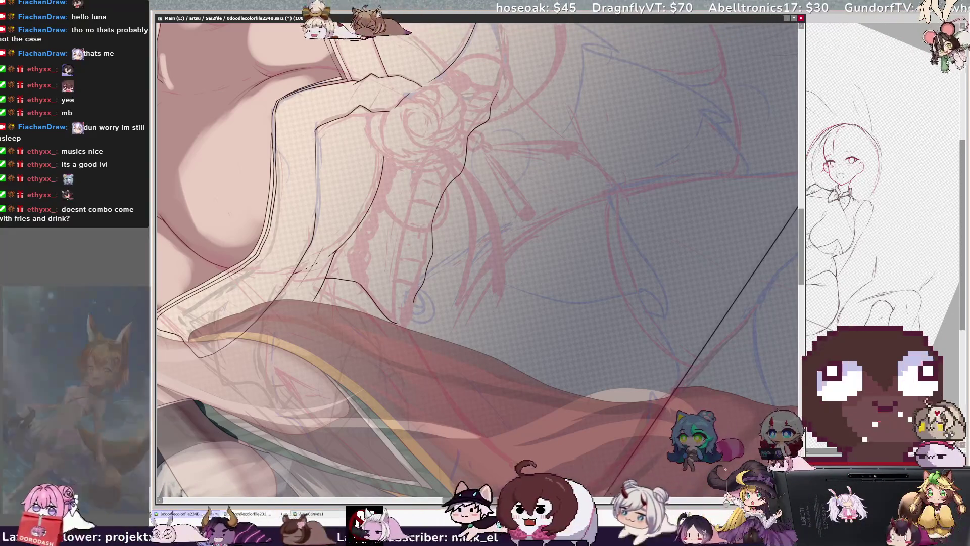
pyautogui.moveTo(397, 325); pyautogui.dragTo(413, 310)
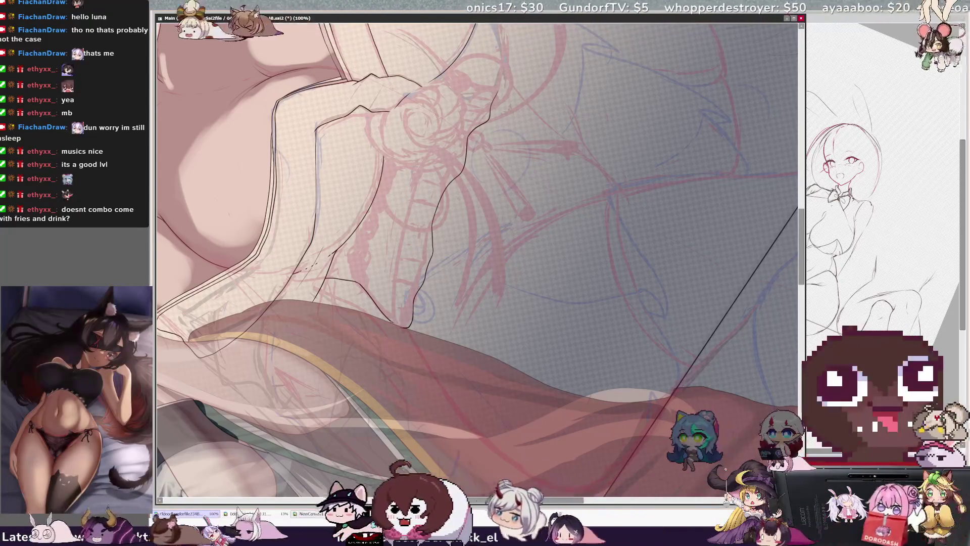
pyautogui.press('Home')
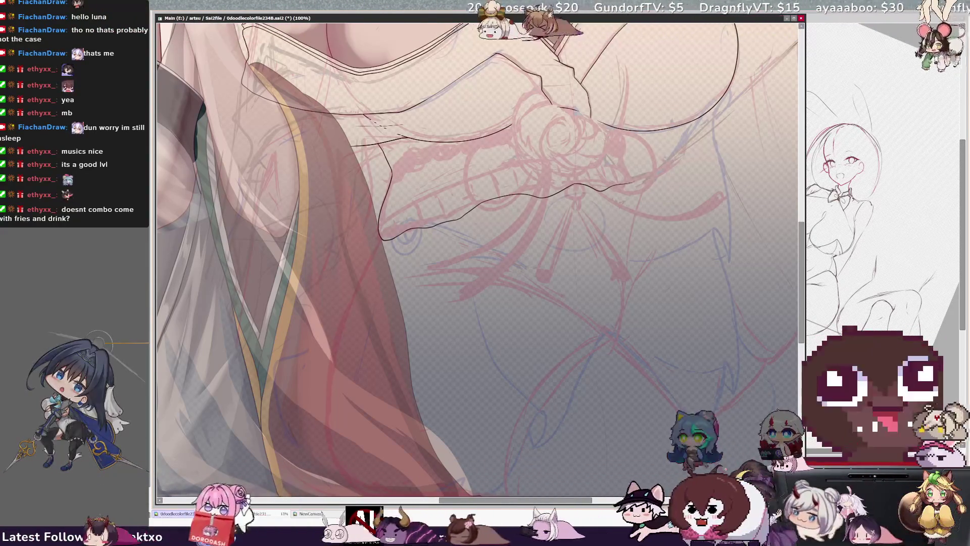
pyautogui.press('h')
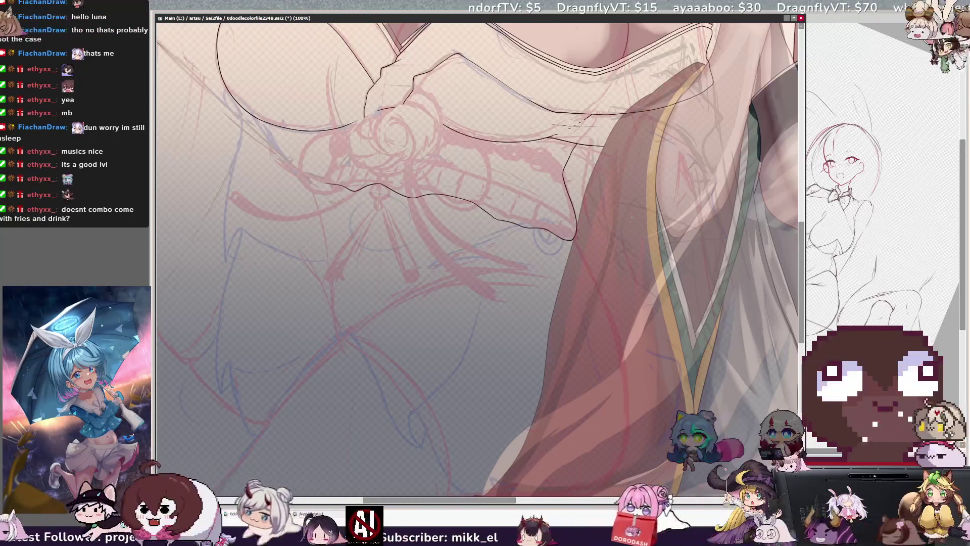
pyautogui.hotkey('ctrl', '-')
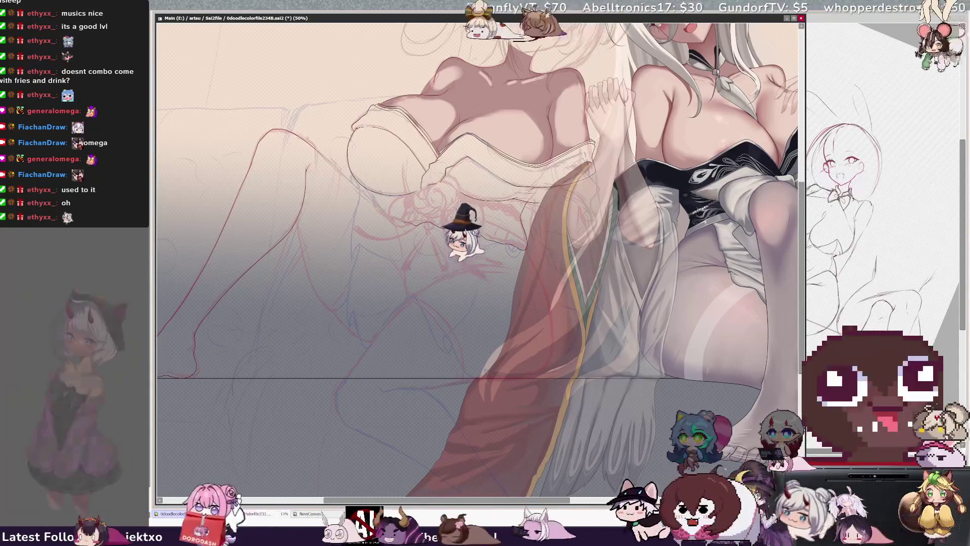
# Flip the canvas view horizontally and tilt it toward the dress area
pyautogui.press('Insert')
pyautogui.press('Delete')
pyautogui.press('Delete')
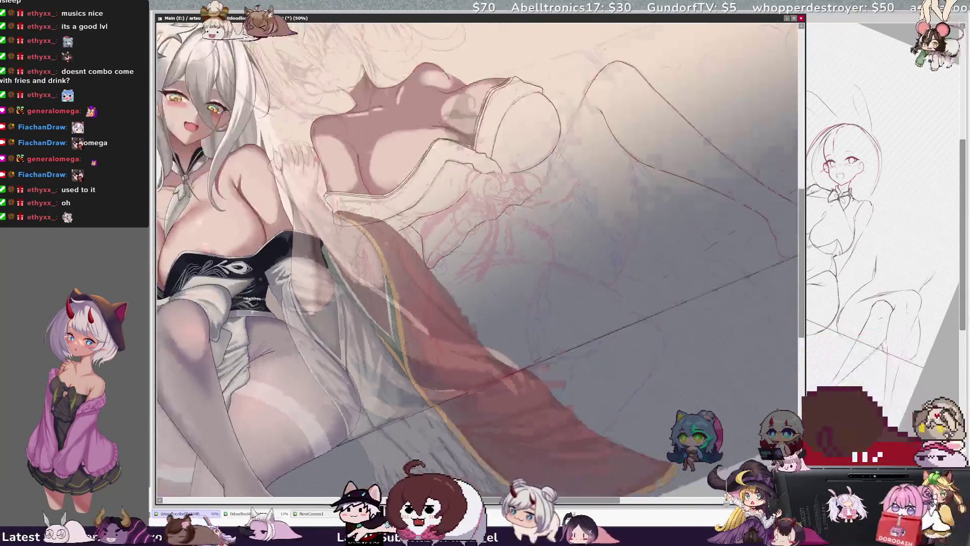
# At 100% zoom on a rotated view, ink a long black contour along the dress fold on Layer27
pyautogui.press('Delete')
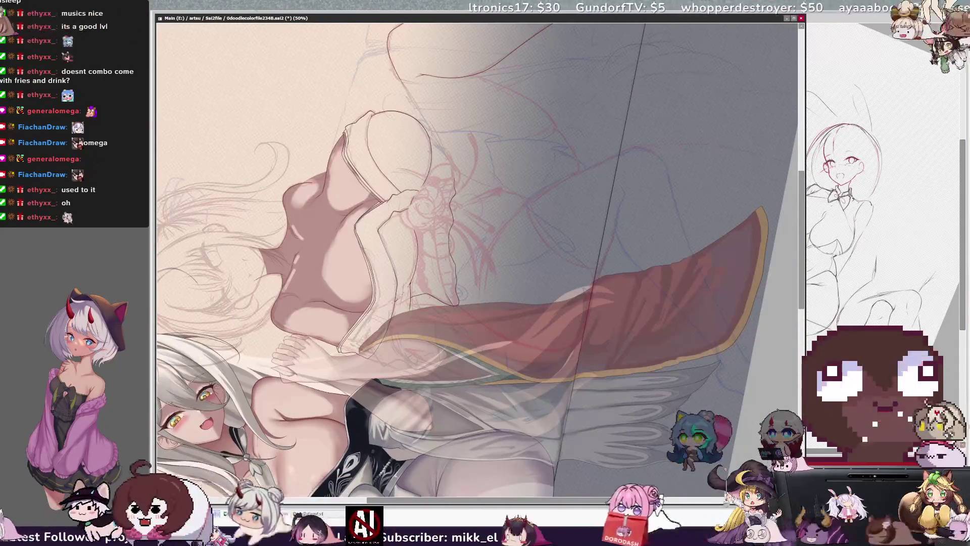
pyautogui.hotkey('ctrl', '+')
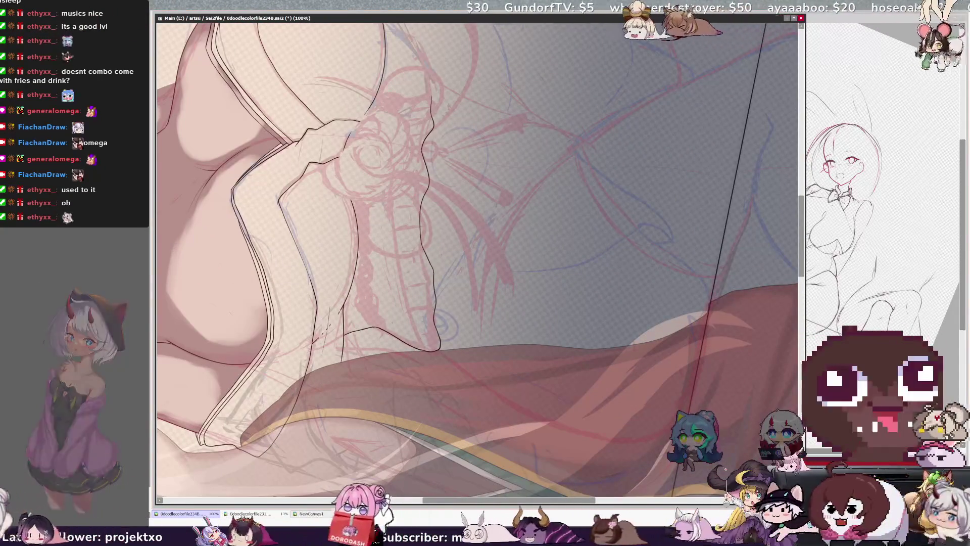
pyautogui.moveTo(425, 352)
pyautogui.mouseDown()
pyautogui.moveTo(399, 214)
pyautogui.moveTo(407, 148)
pyautogui.moveTo(431, 99)
pyautogui.mouseUp()
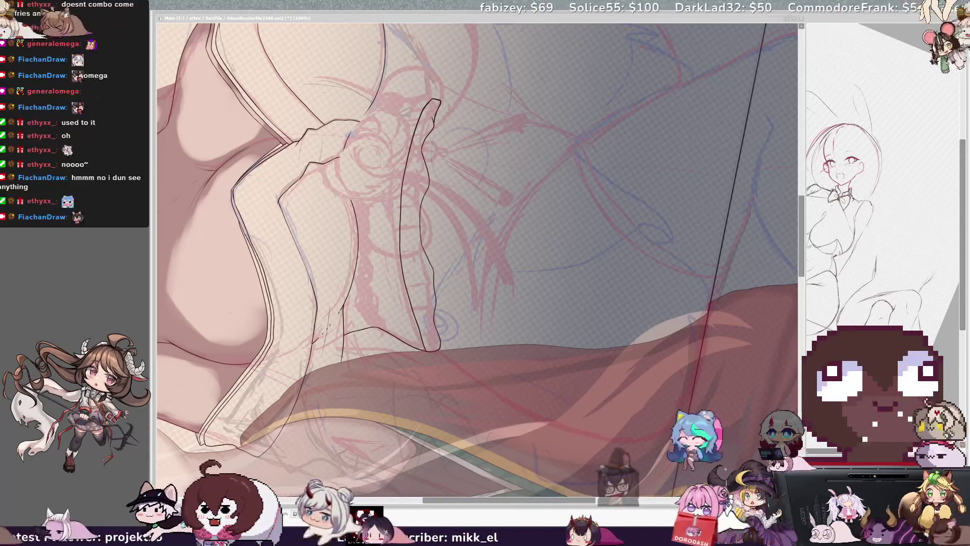
pyautogui.hotkey('ctrl', '+')
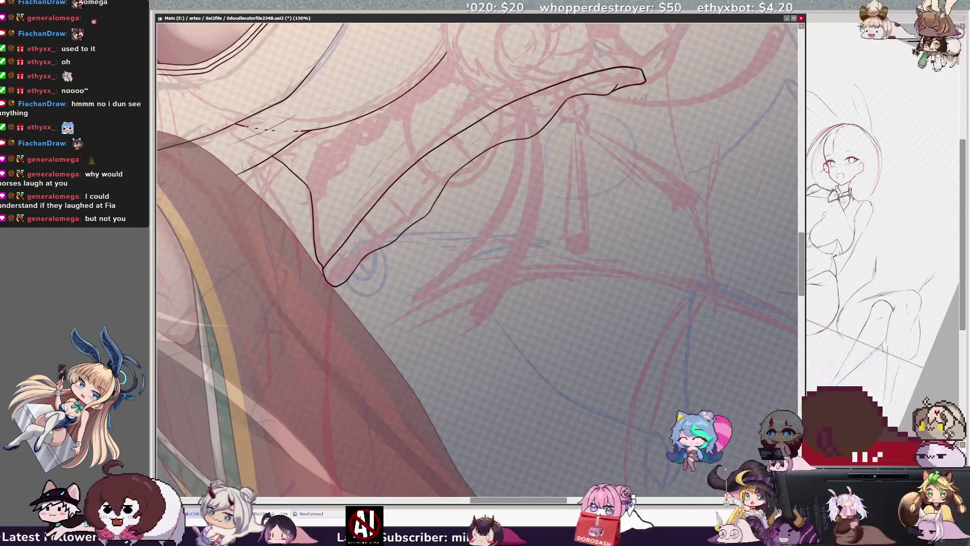
pyautogui.click(317, 194)
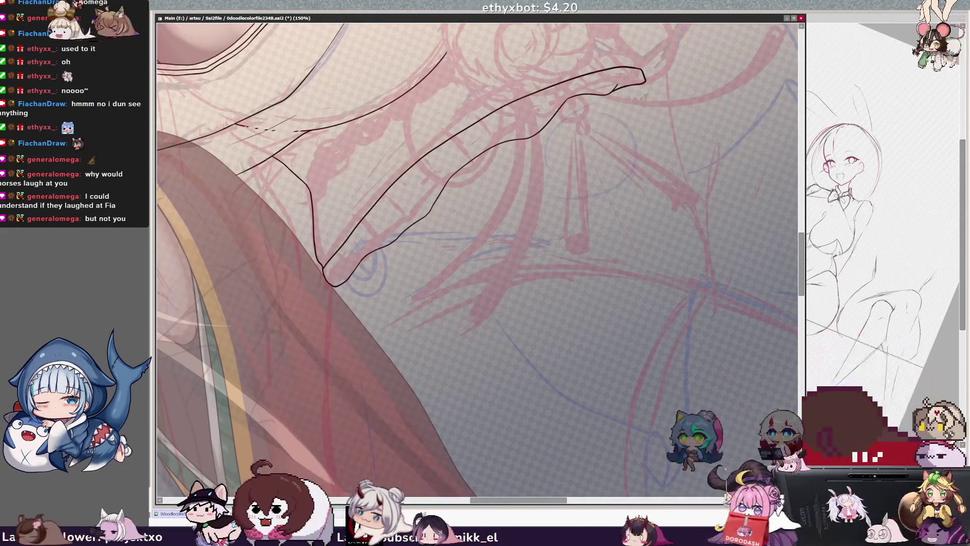
pyautogui.press('End')
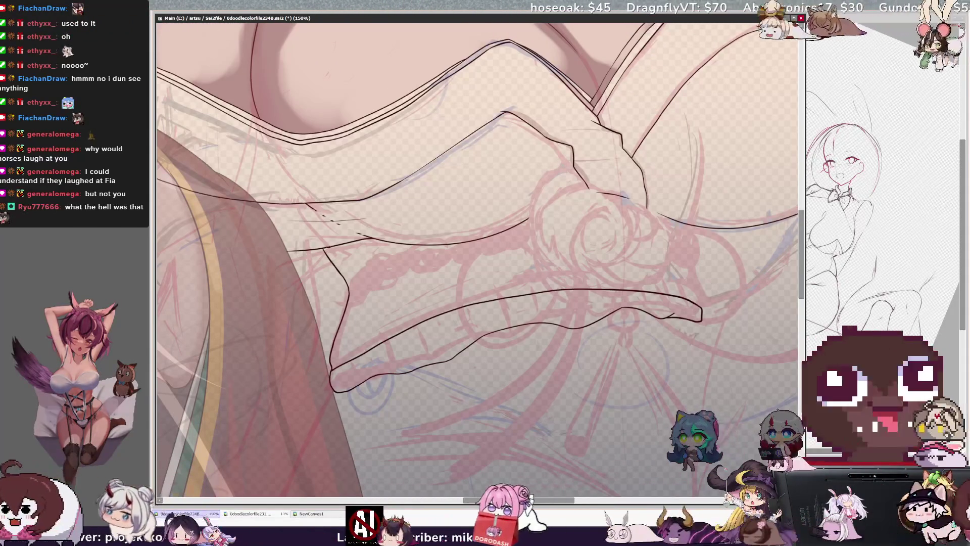
# Confirm the lineart's layer, flip the view to check proportions, then zoom out to 50%
pyautogui.keyDown('ctrl'); pyautogui.keyDown('shift'); pyautogui.click(331, 252); pyautogui.keyUp('shift'); pyautogui.keyUp('ctrl')
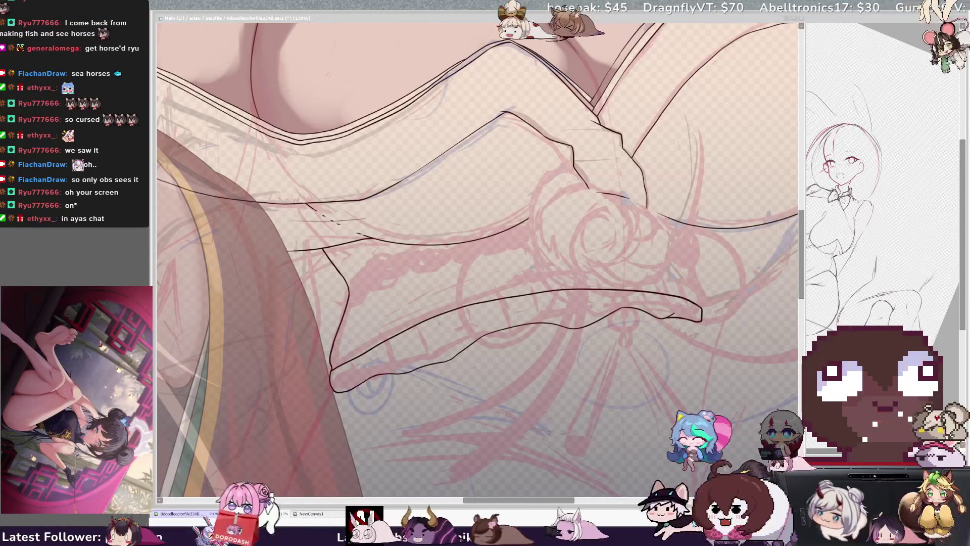
pyautogui.click(458, 316)
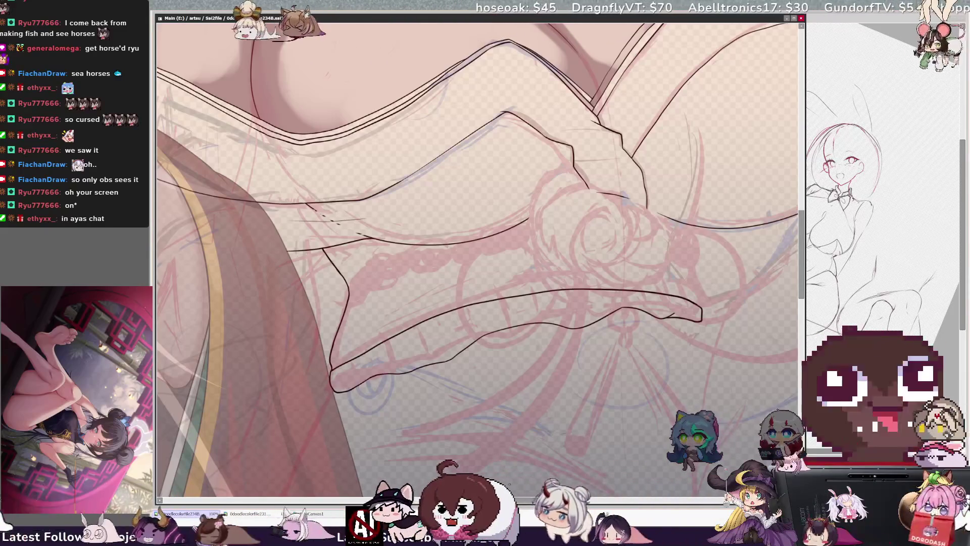
pyautogui.press('h')
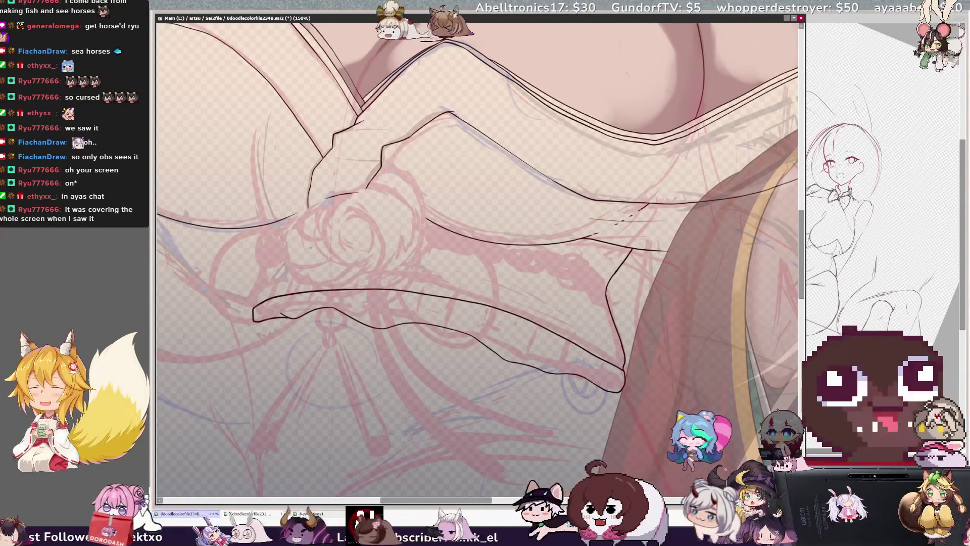
pyautogui.press('h')
pyautogui.press('h')
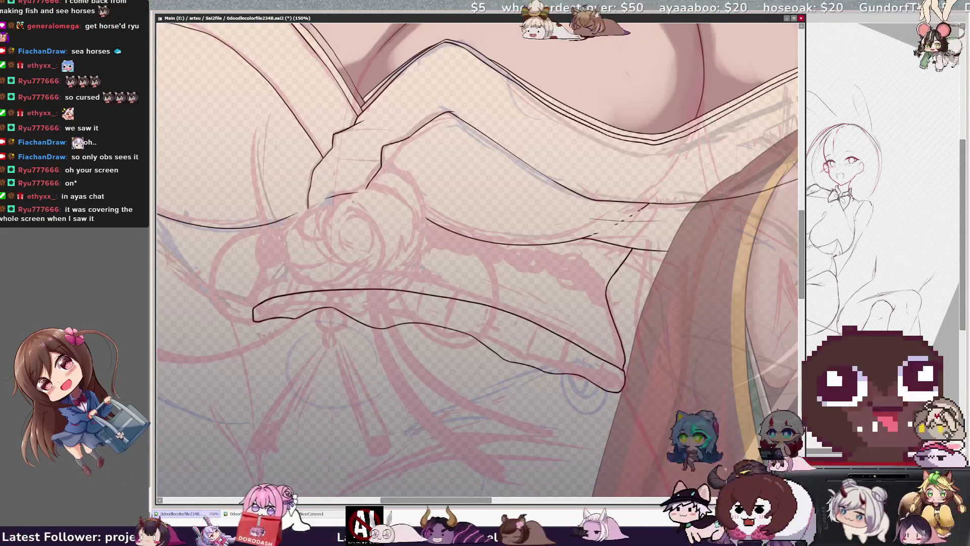
pyautogui.hotkey('ctrl', '-')
pyautogui.hotkey('ctrl', '-')
pyautogui.hotkey('ctrl', '-')
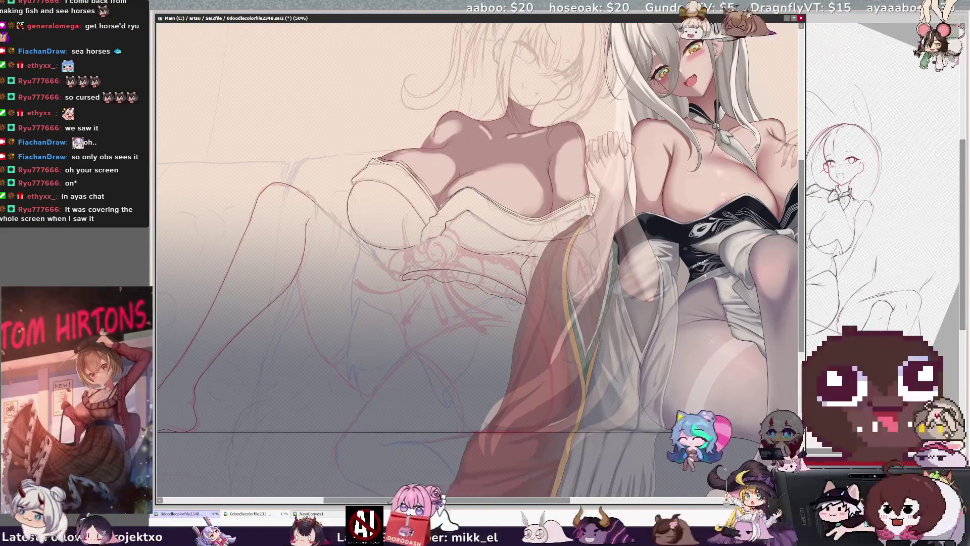
# At 200% zoom, ink the lower fold's left edge down from the chest line, redrawing a misplaced stroke
pyautogui.hotkey('ctrl', '+')
pyautogui.hotkey('ctrl', '+')
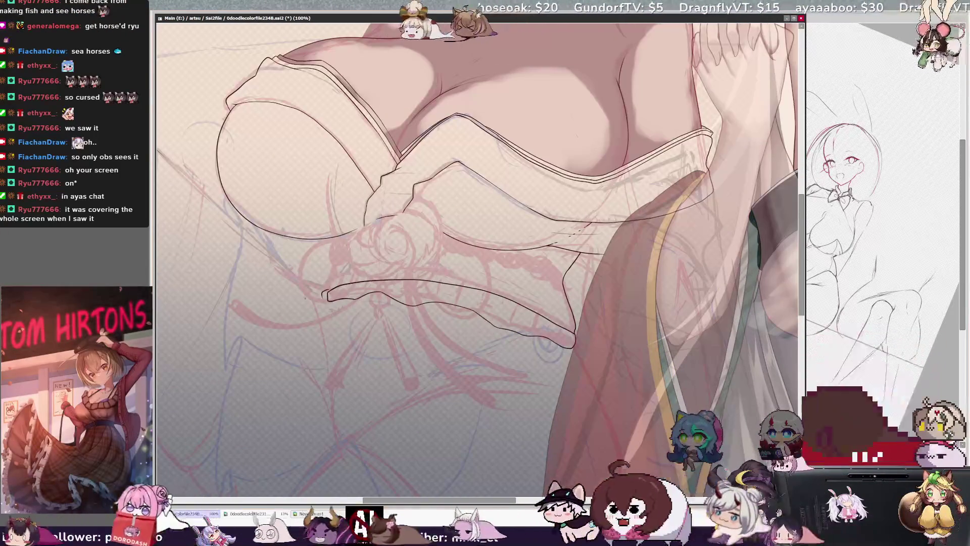
pyautogui.hotkey('ctrl', '+')
pyautogui.hotkey('ctrl', '+')
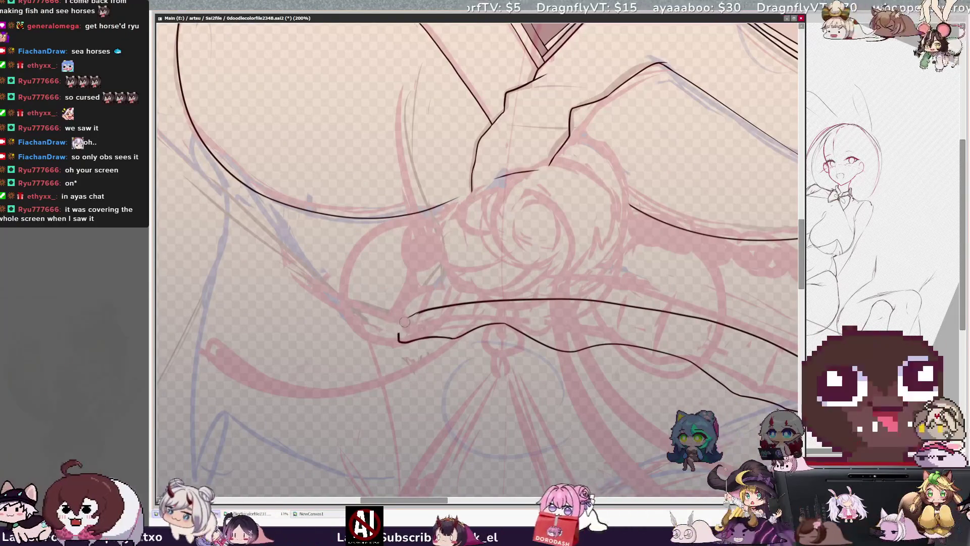
pyautogui.moveTo(393, 321); pyautogui.dragTo(417, 312)
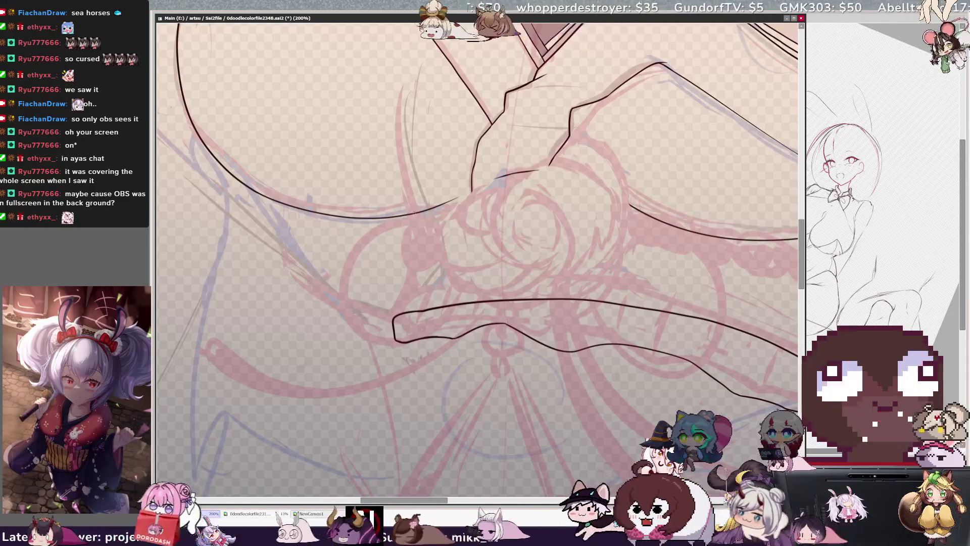
pyautogui.moveTo(405, 215)
pyautogui.mouseDown()
pyautogui.moveTo(419, 263)
pyautogui.moveTo(401, 305)
pyautogui.mouseUp()
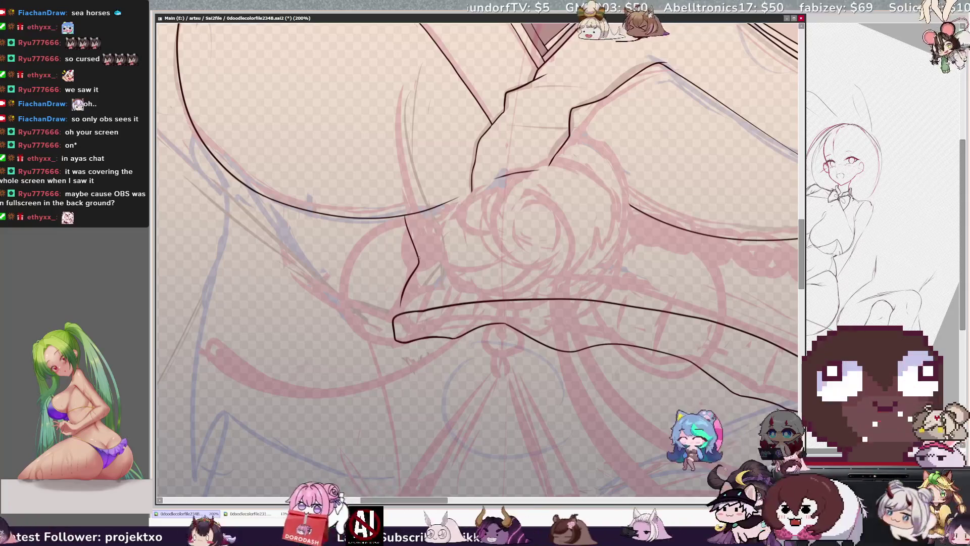
pyautogui.hotkey('ctrl', 'y')
pyautogui.hotkey('ctrl', 'z')
pyautogui.moveTo(399, 215)
pyautogui.mouseDown()
pyautogui.moveTo(419, 270)
pyautogui.moveTo(395, 311)
pyautogui.mouseUp()
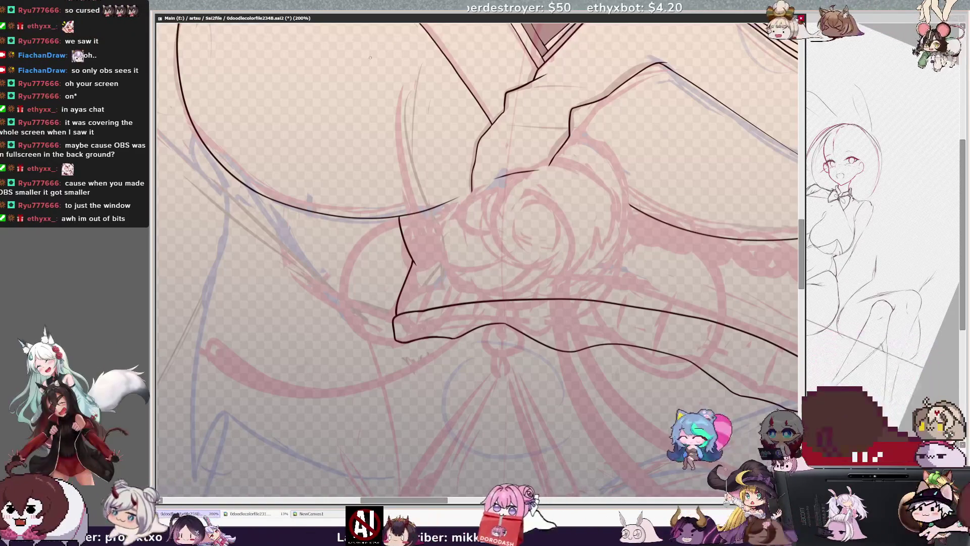
pyautogui.press('Delete')
pyautogui.press('Delete')
pyautogui.press('Delete')
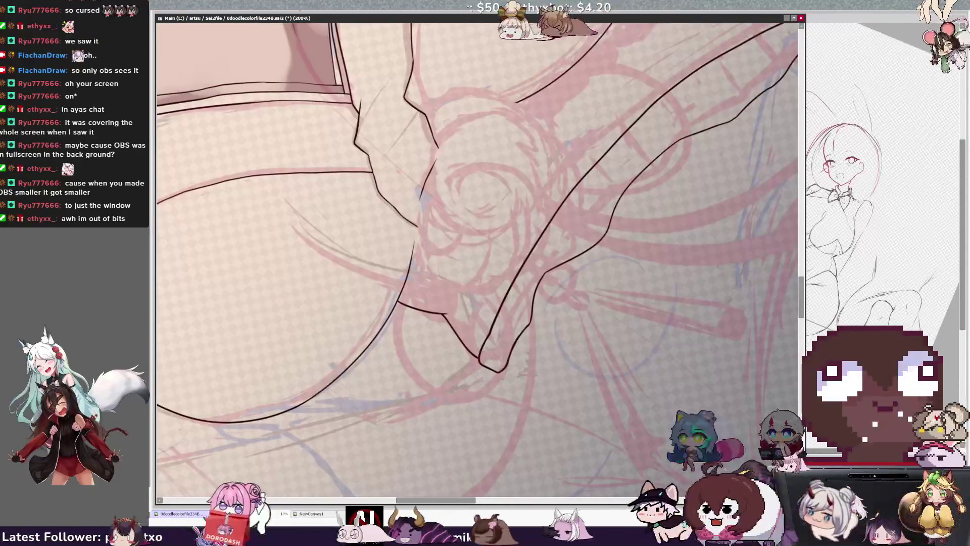
# Reset rotation, zoom out to 50% with a mirrored check, and pan to the left girl
pyautogui.press('End')
pyautogui.press('End')
pyautogui.press('End')
pyautogui.press('Home')
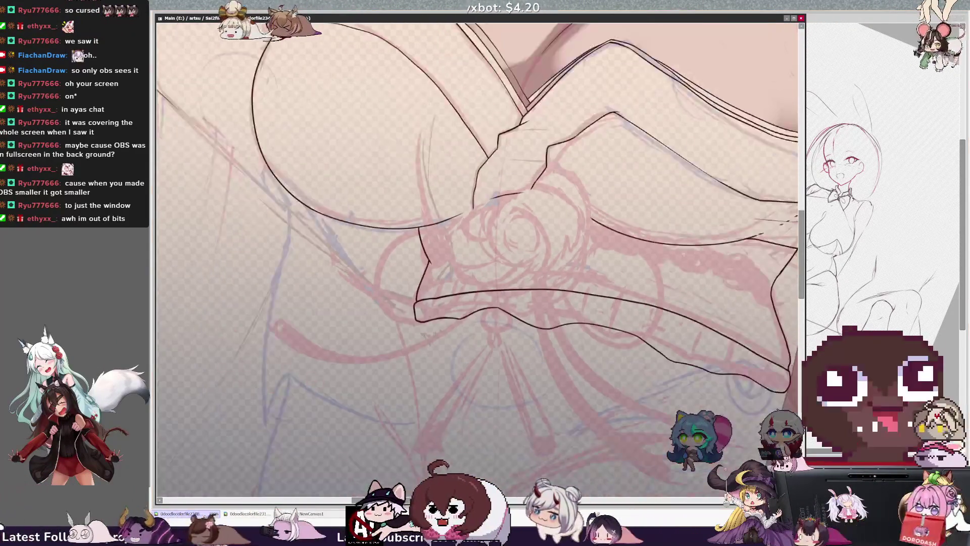
pyautogui.press('-')
pyautogui.press('-')
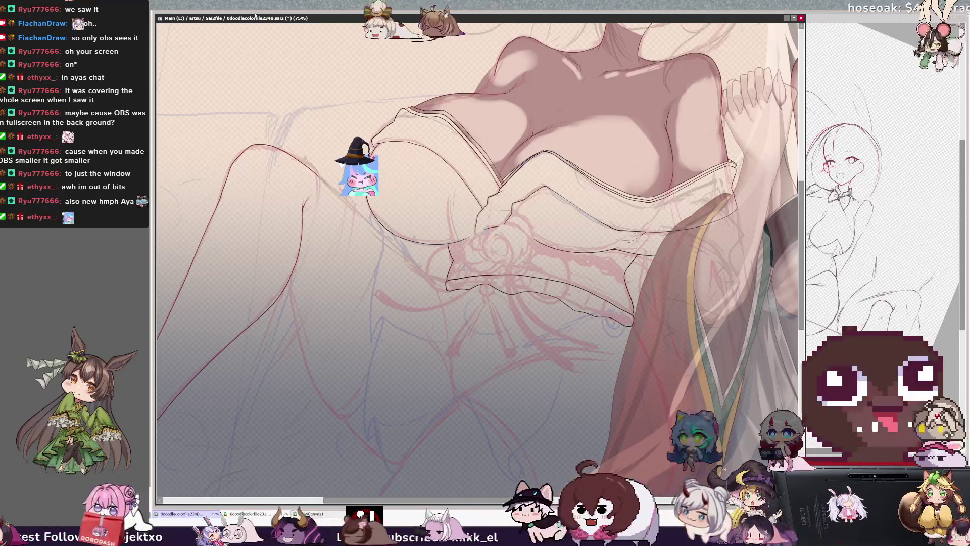
pyautogui.press('h')
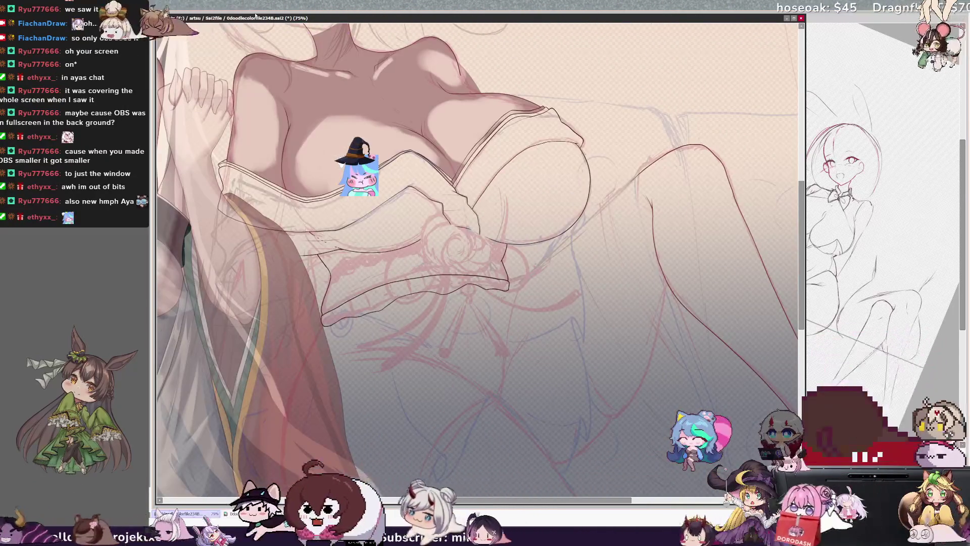
pyautogui.press('-')
pyautogui.press('h')
pyautogui.moveTo(398, 500); pyautogui.dragTo(443, 504)
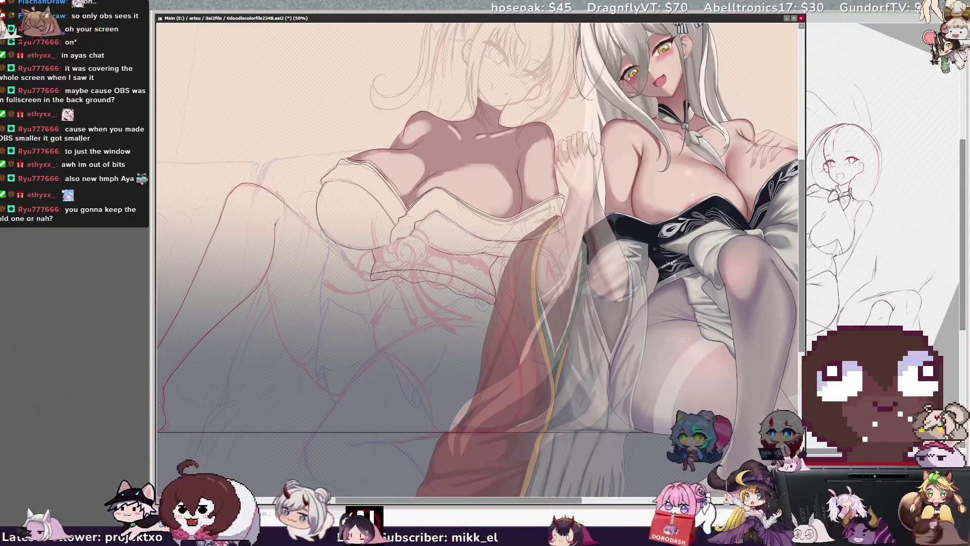
# Pan and zoom from 150% down to 75% to frame the left girl's inked dress folds
pyautogui.moveTo(433, 501); pyautogui.dragTo(416, 501)
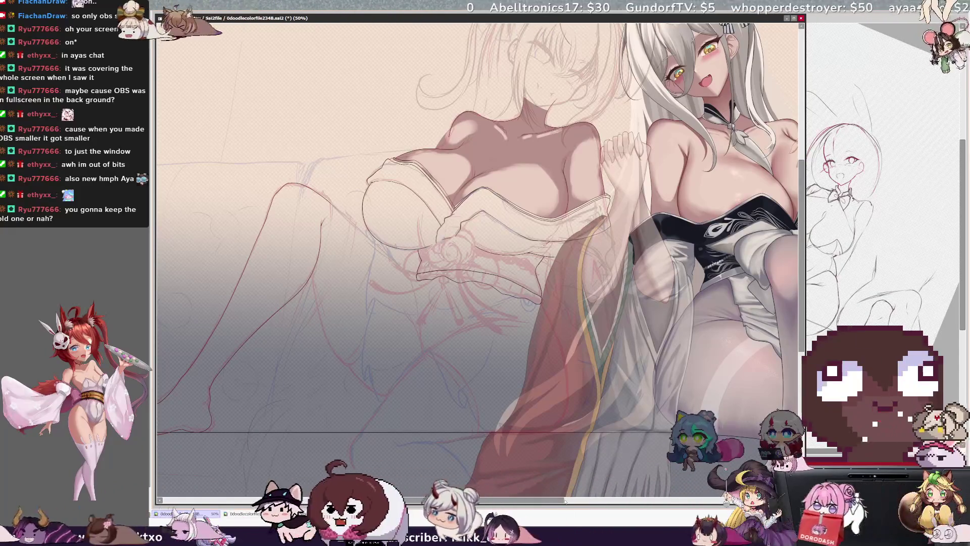
pyautogui.scroll(2, 291, 310)
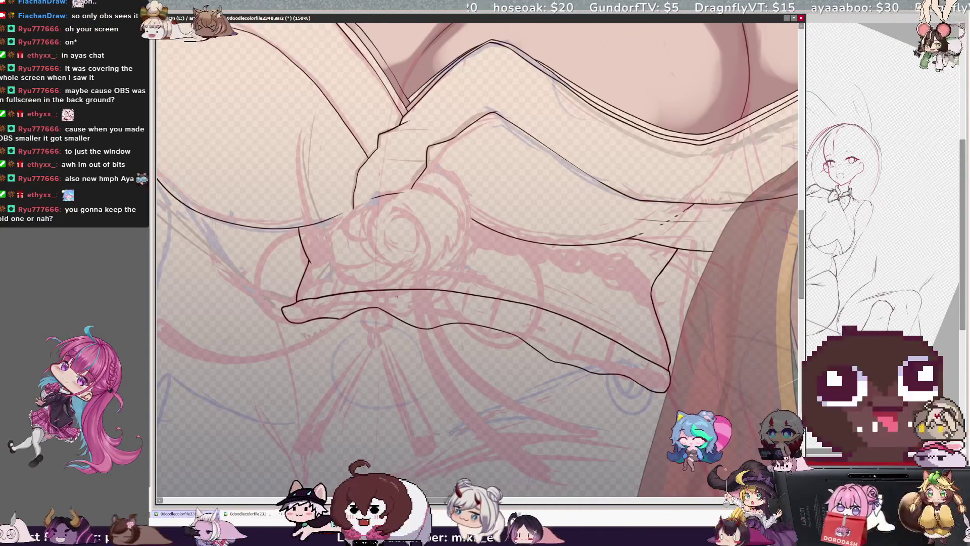
pyautogui.hotkey('ctrl', '-')
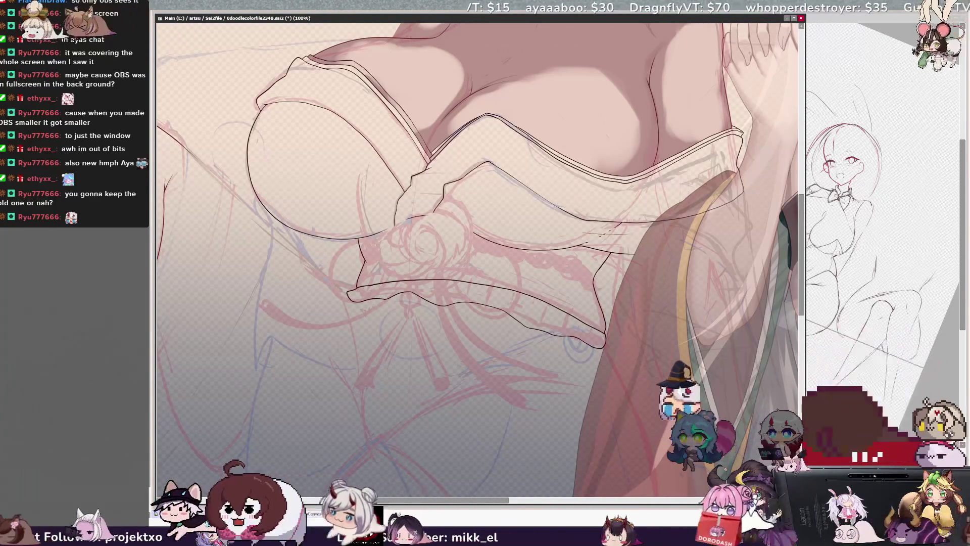
pyautogui.moveTo(803, 206); pyautogui.dragTo(805, 230)
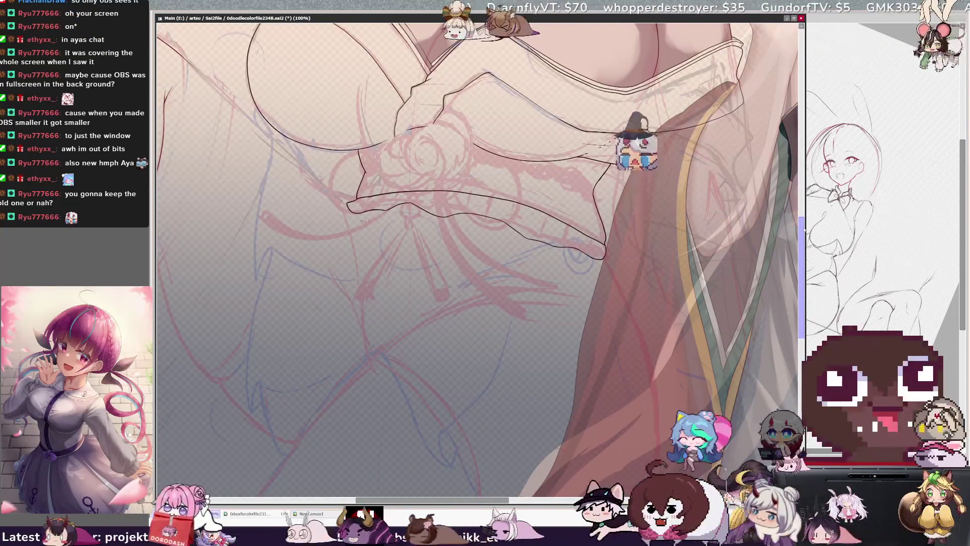
pyautogui.press('-')
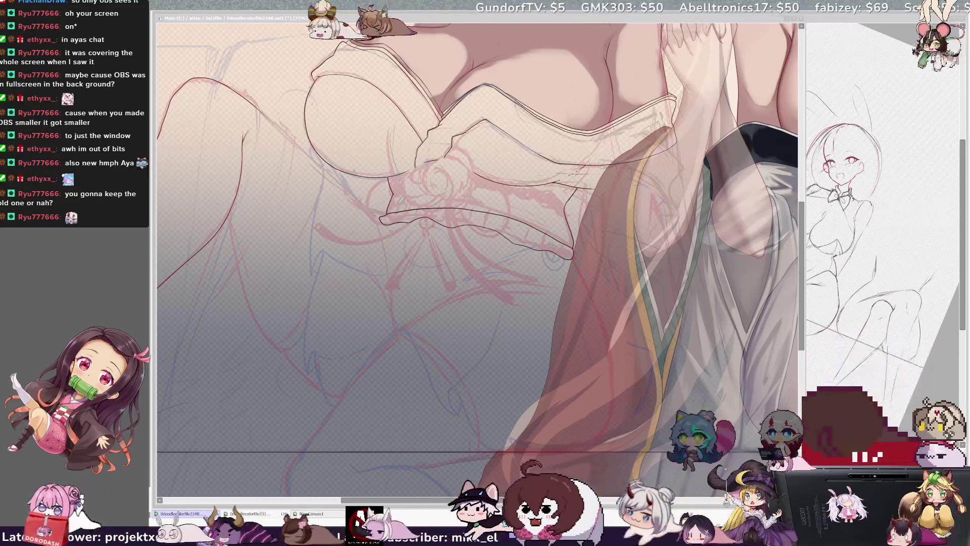
# Zoom out to 25%, then back in to 33.3% so both girls fit on screen
pyautogui.hotkey('alt', 'Tab')
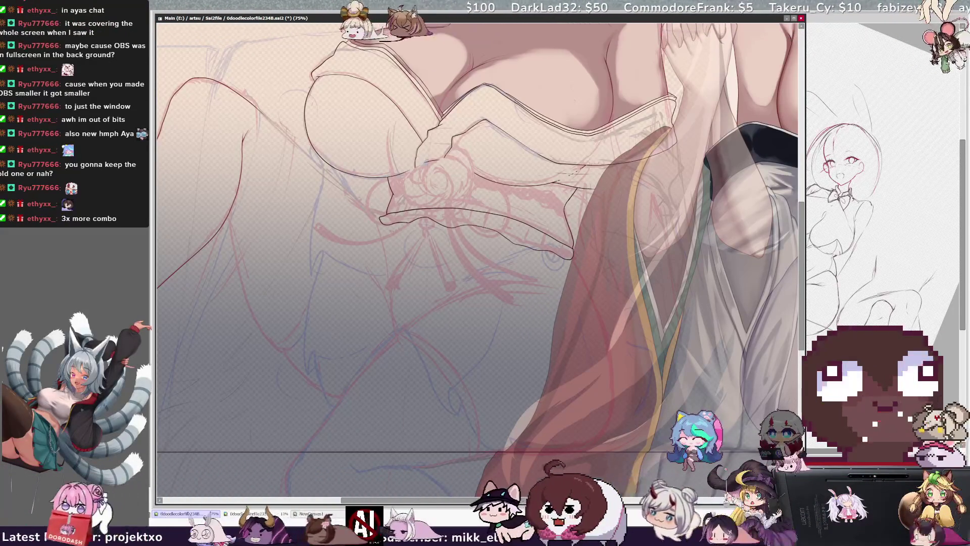
pyautogui.moveTo(802, 247); pyautogui.dragTo(803, 242)
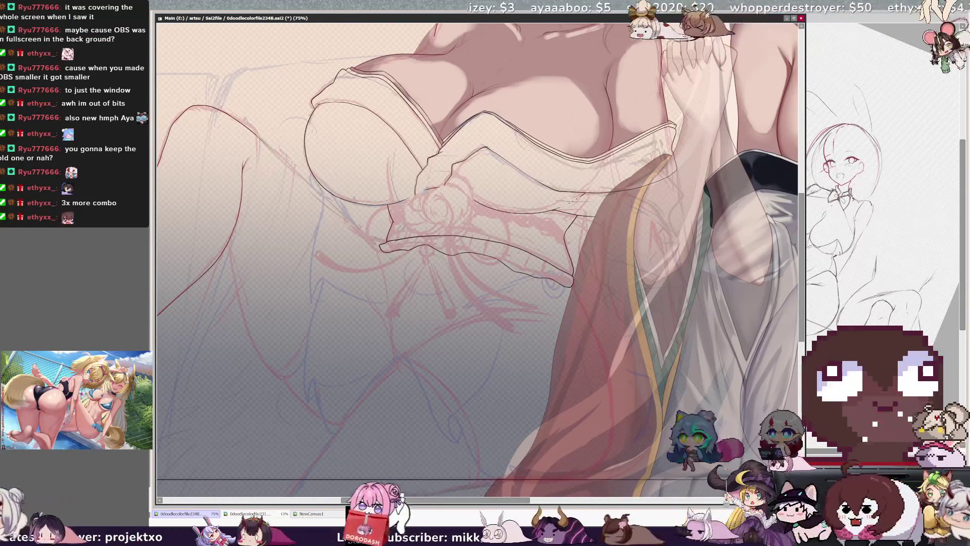
pyautogui.hscroll(-3, 477, 243)
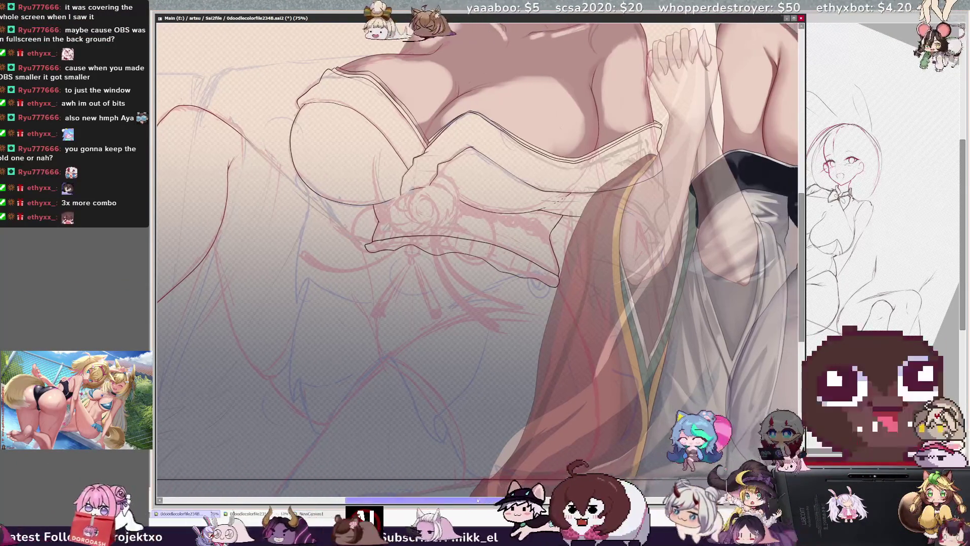
pyautogui.hscroll(2, 478, 243)
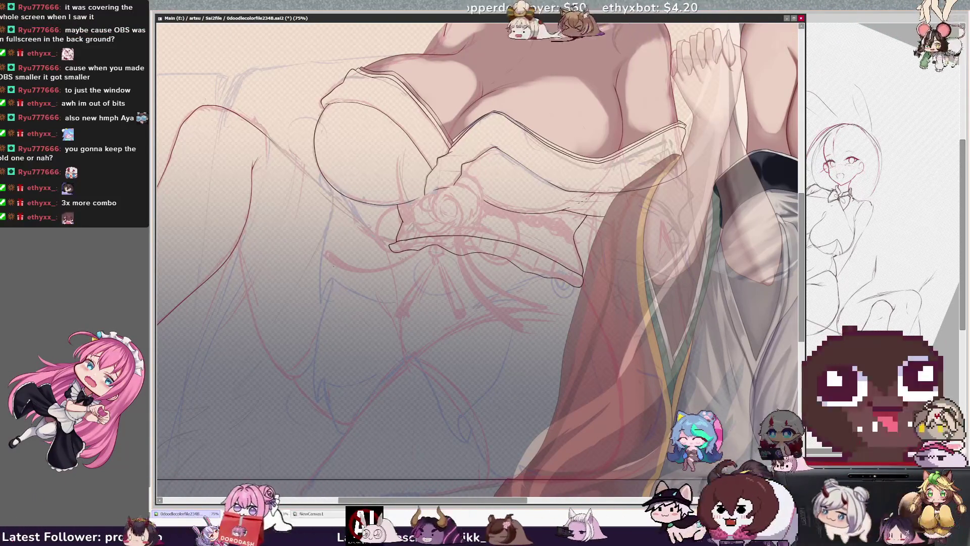
pyautogui.press('-')
pyautogui.press('-')
pyautogui.press('-')
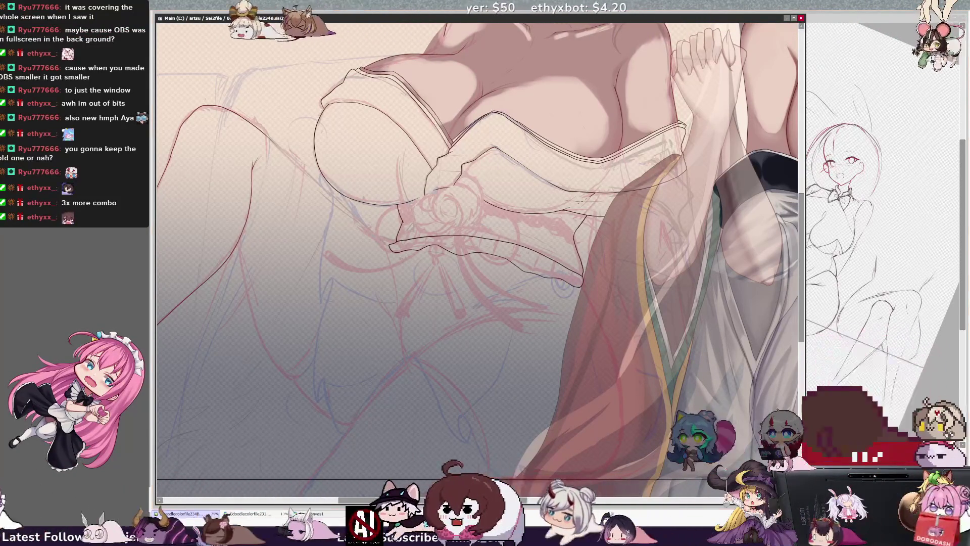
pyautogui.press('+')
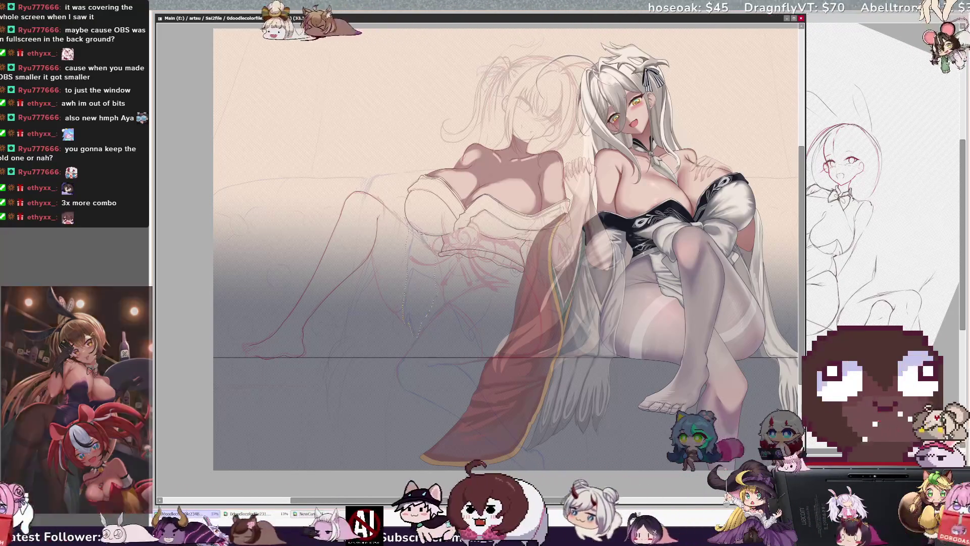
# Slightly slant the selected dress lineart section, then zoom to 100% on the left girl's chest
pyautogui.hotkey('ctrl', 't')
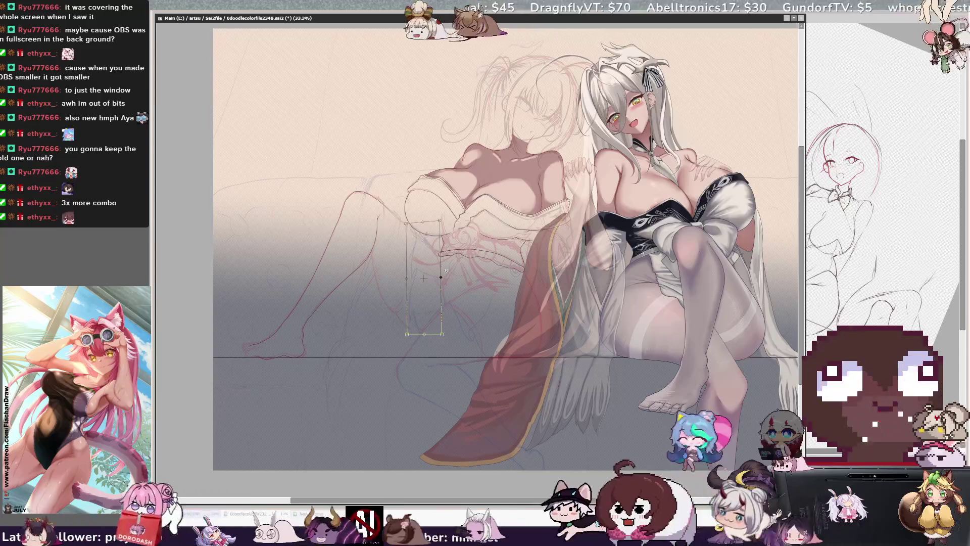
pyautogui.moveTo(442, 334); pyautogui.dragTo(447, 331)
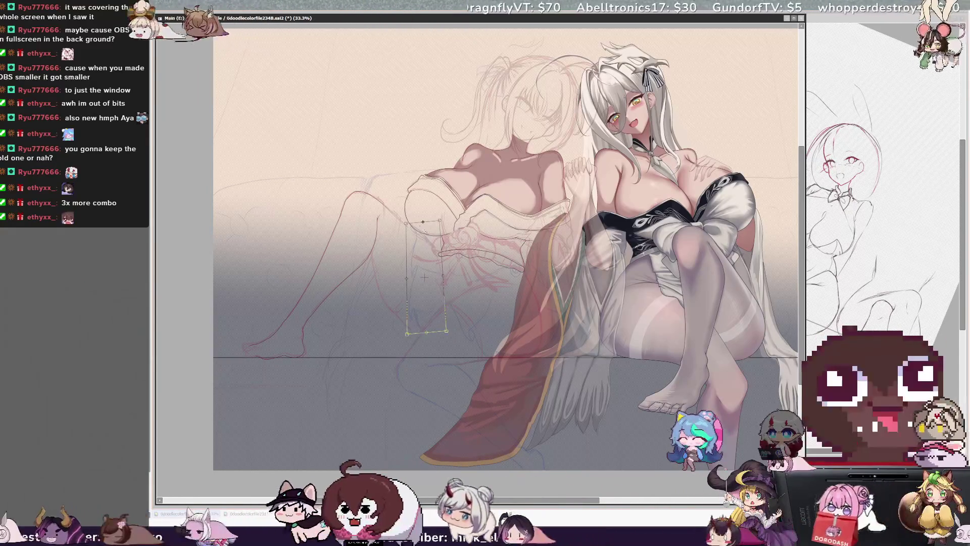
pyautogui.press('Return')
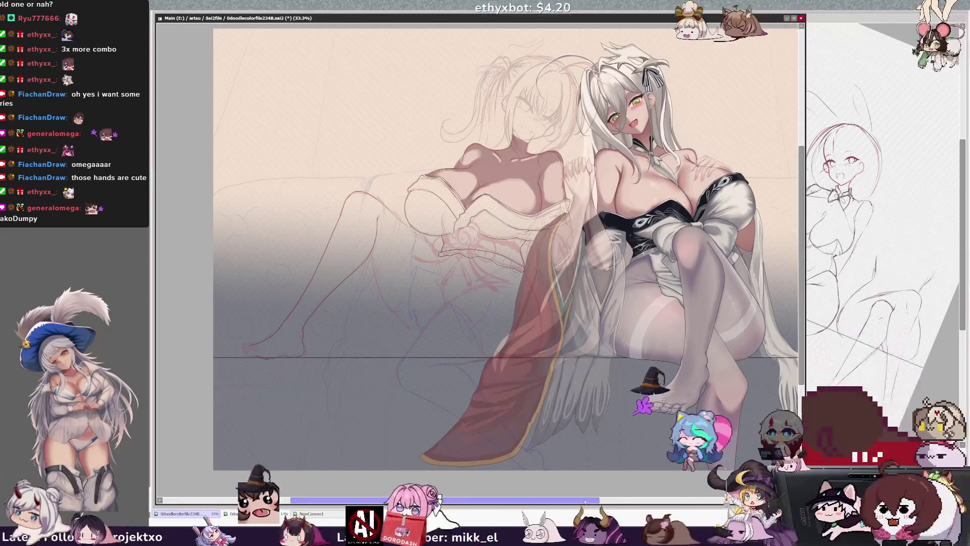
pyautogui.moveTo(580, 501); pyautogui.dragTo(574, 500)
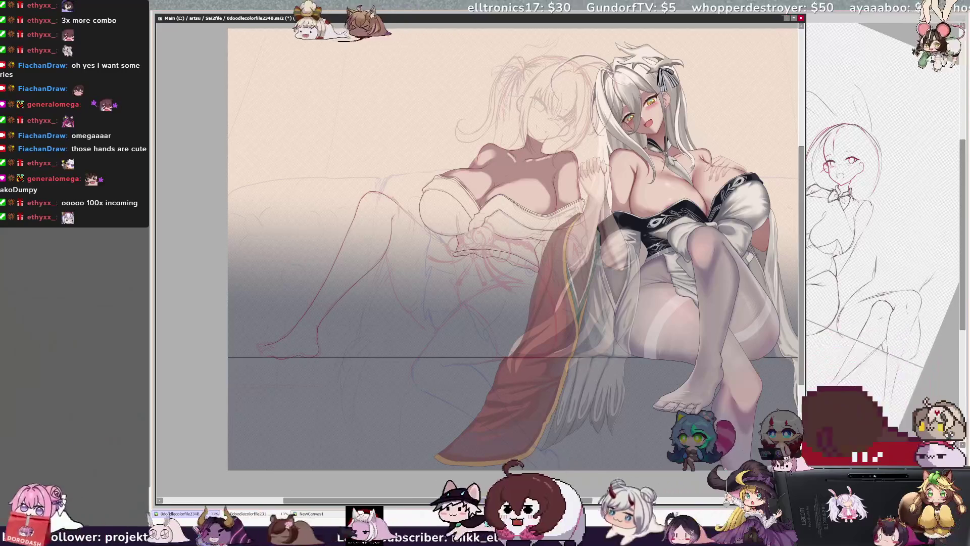
pyautogui.hotkey('ctrl', '+')
pyautogui.hotkey('ctrl', '+')
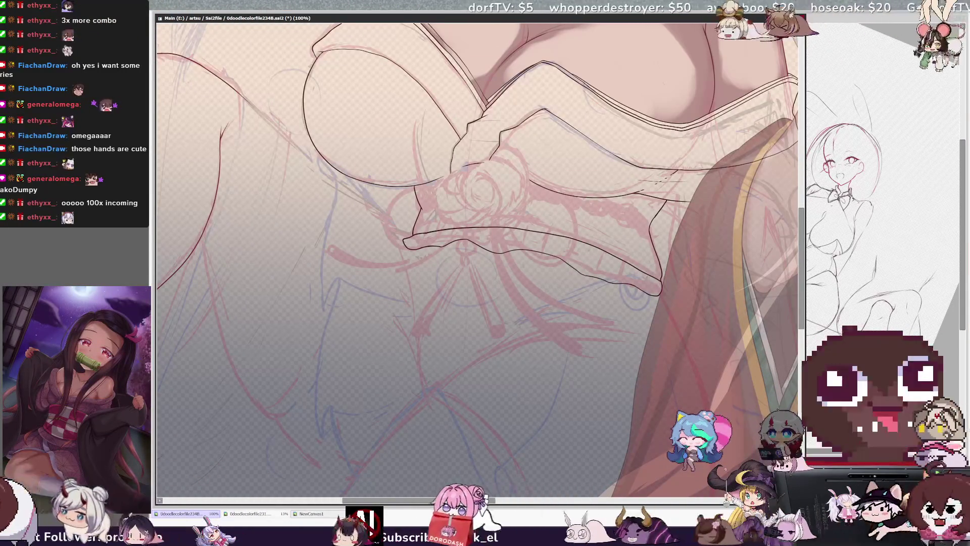
# Lasso the lower ruffled dress fold lineart and bring up its transform box
pyautogui.hotkey('ctrl', 'n')
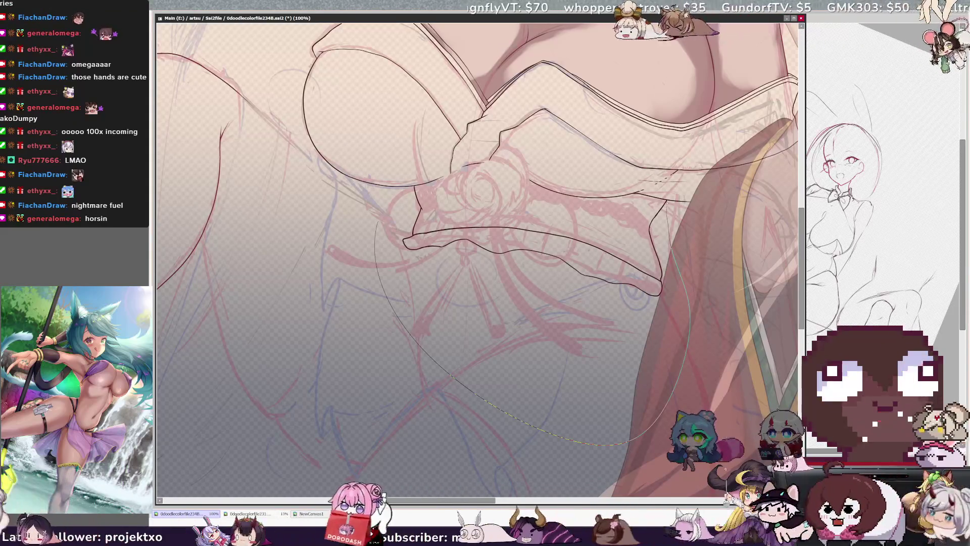
pyautogui.moveTo(453, 191); pyautogui.dragTo(440, 195)
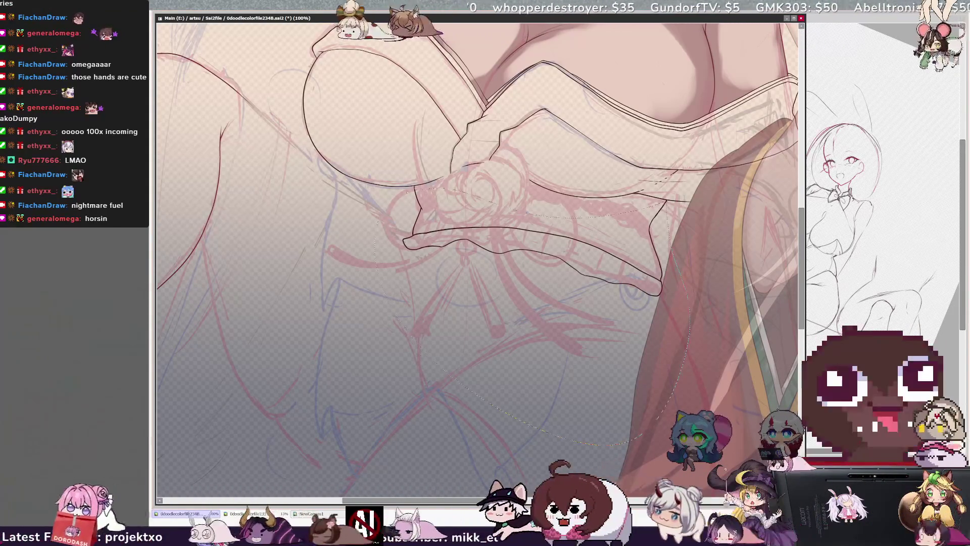
pyautogui.hotkey('ctrl', 't')
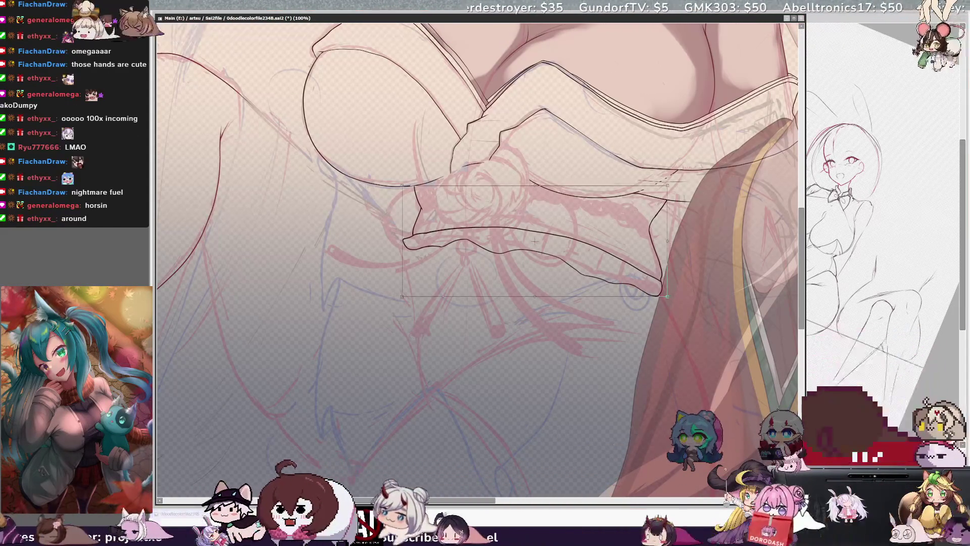
# Nudge the lower dress fold left and stretch it wider to match the sketch
pyautogui.moveTo(543, 284); pyautogui.dragTo(536, 284)
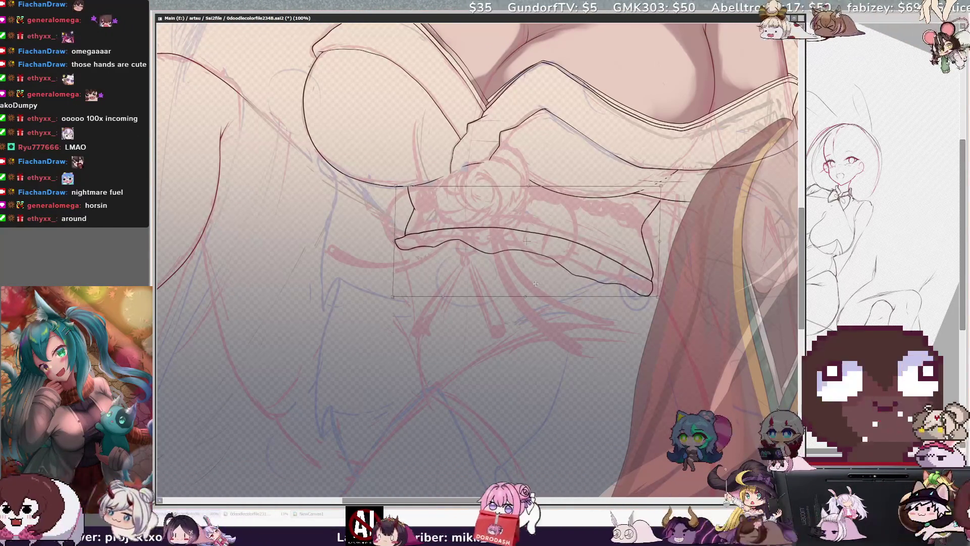
pyautogui.moveTo(660, 241); pyautogui.dragTo(668, 242)
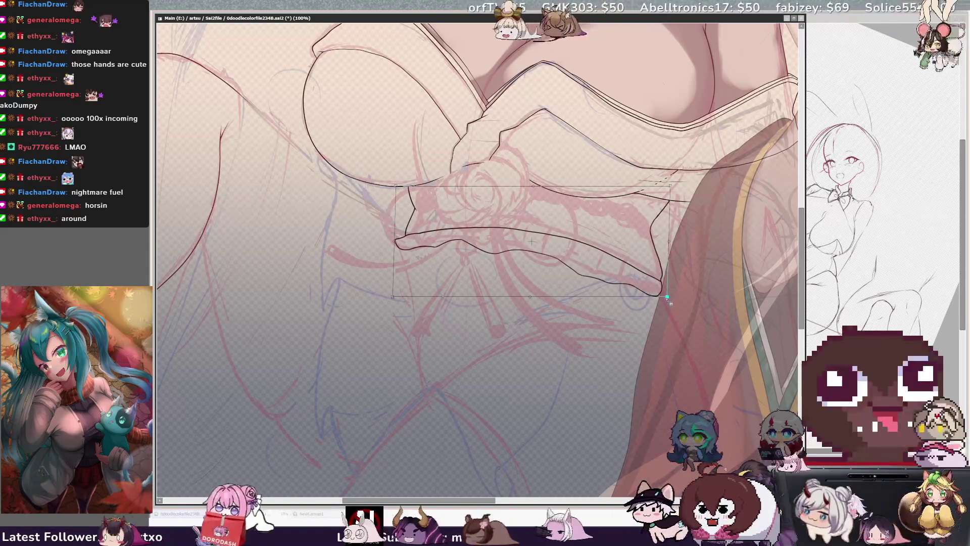
pyautogui.moveTo(667, 298); pyautogui.dragTo(668, 296)
pyautogui.moveTo(393, 295); pyautogui.dragTo(390, 293)
pyautogui.press('Return')
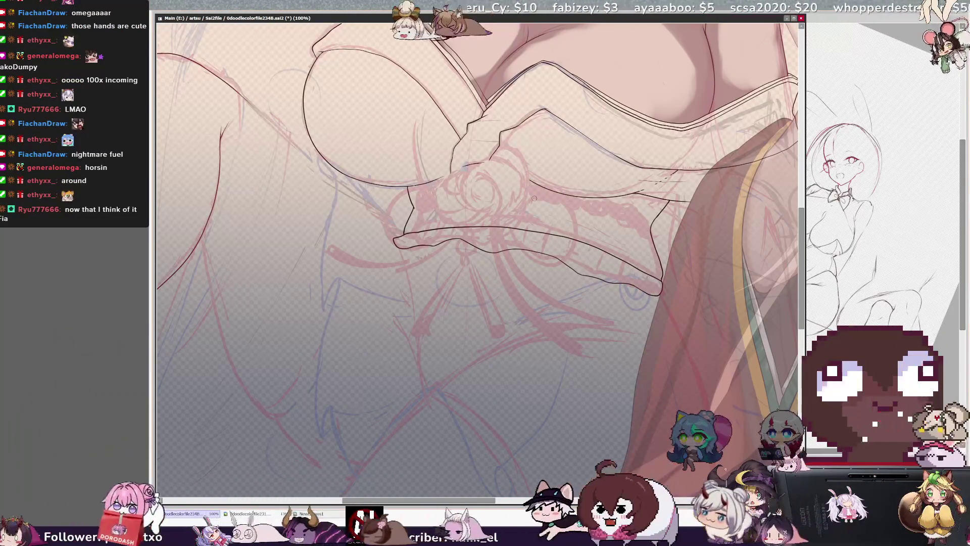
pyautogui.press('-')
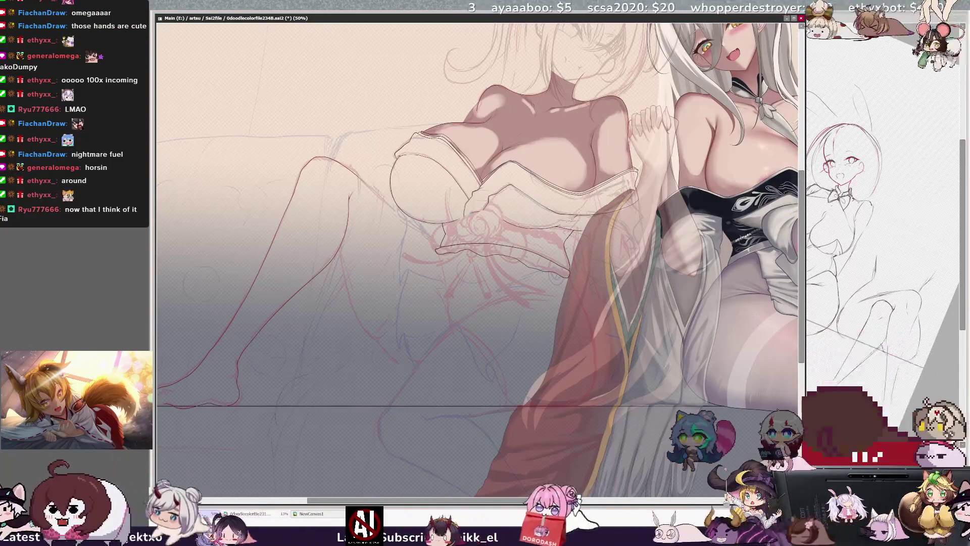
# Zoom in one step to 75% on the left girl's inked chest and dress
pyautogui.press('+')
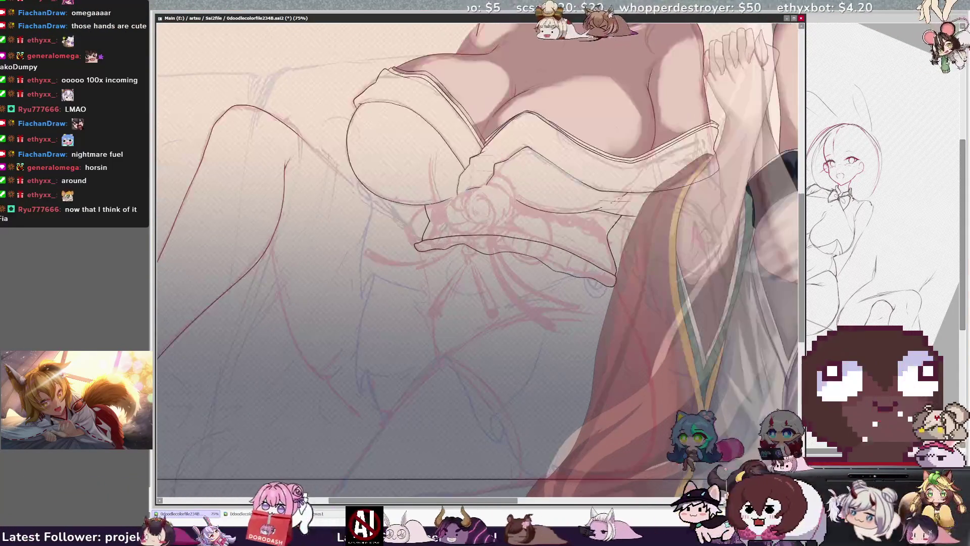